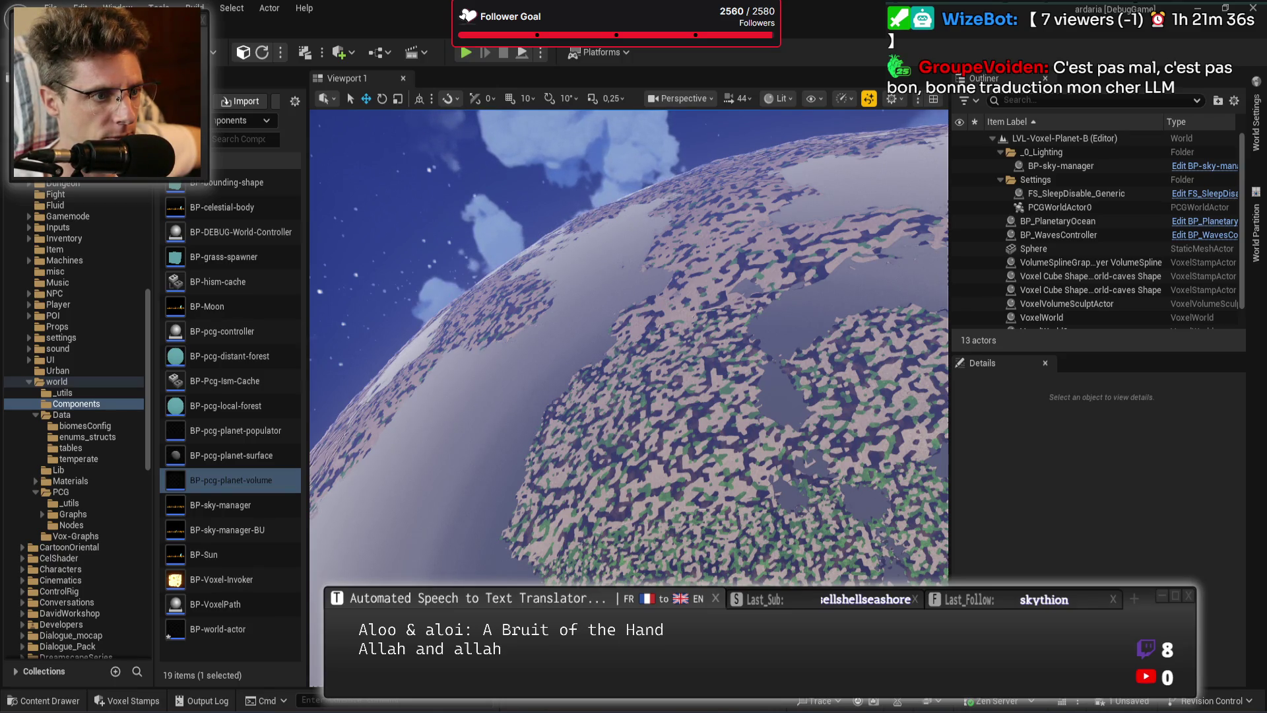
Select the BP-world-actor Blueprint asset in the Content Browser.
{"action": "left_click", "coordinate": [217, 629]}
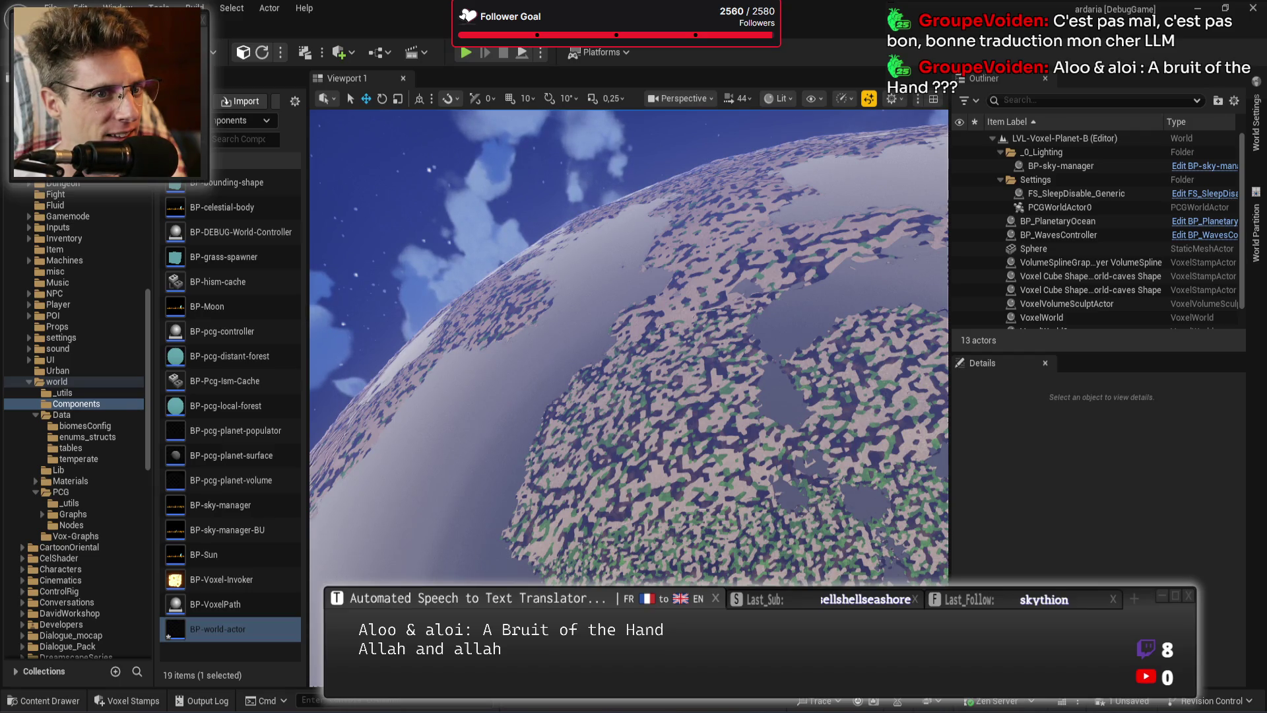
Save all changes, open BP-world-actor, and switch to the BP-pcg-cache-collection Blueprint.
{"action": "key", "text": "ctrl+s"}
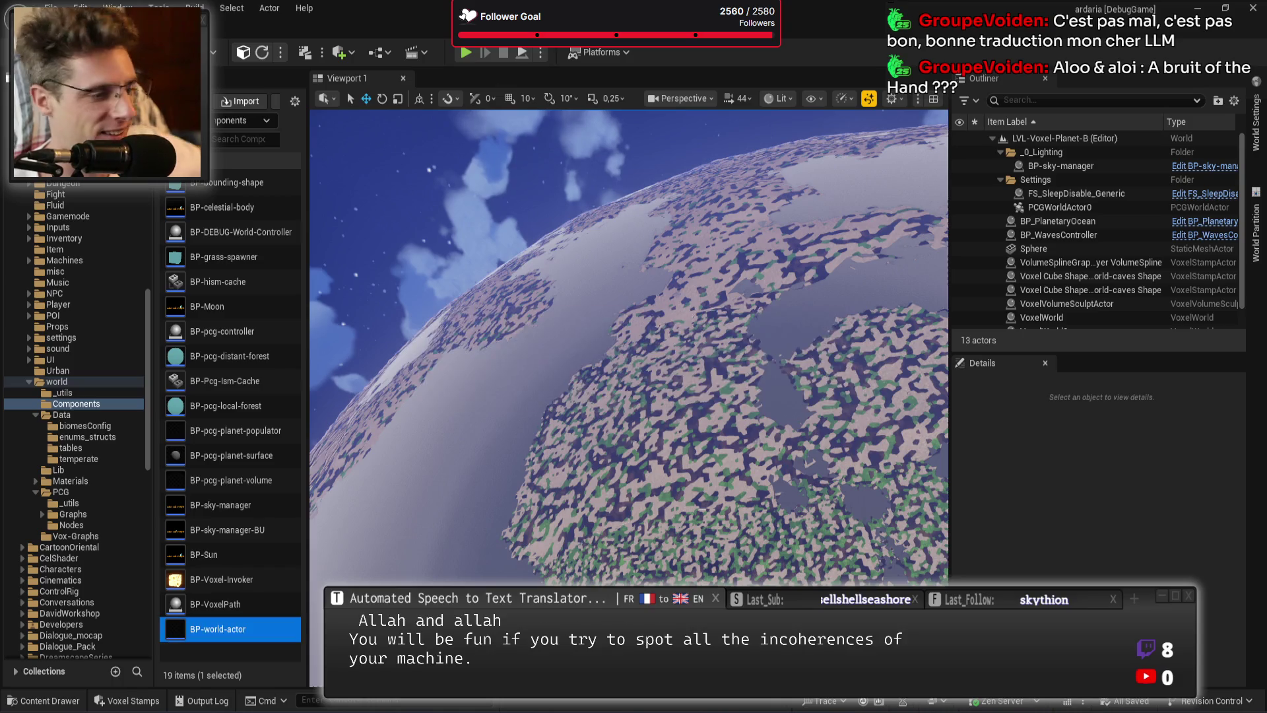
{"action": "key", "text": "Return"}
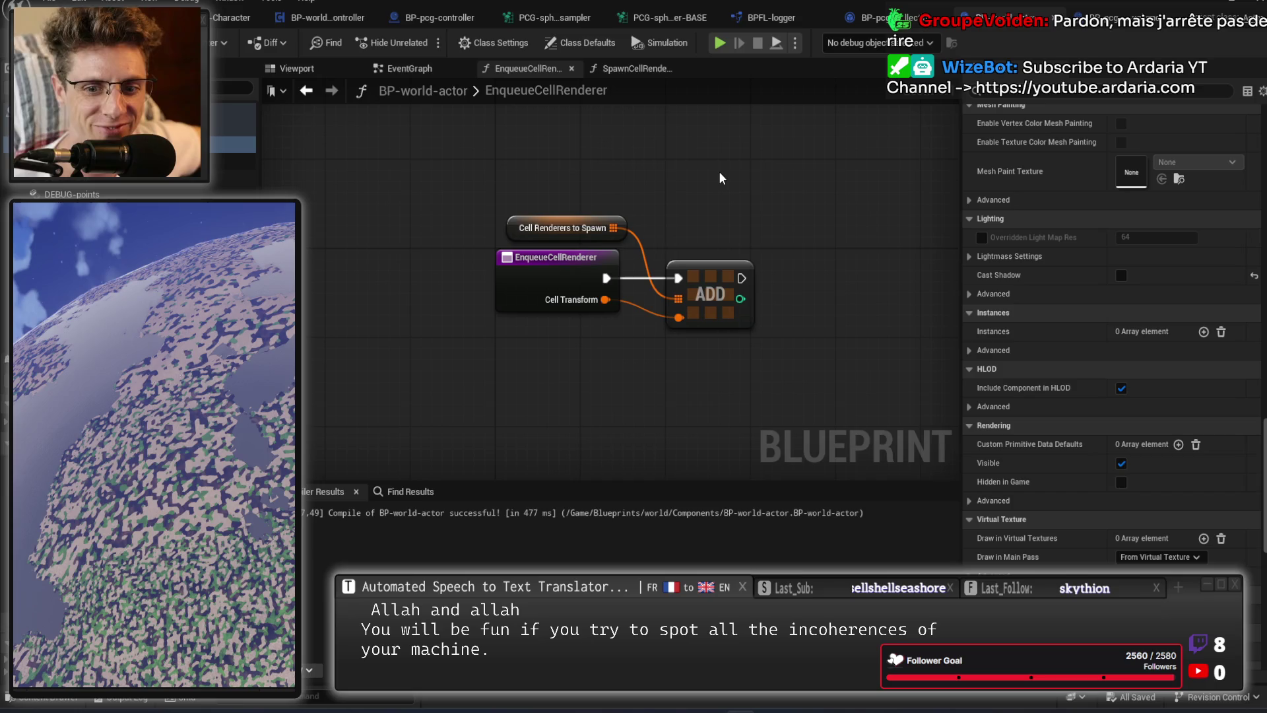
{"action": "left_click", "coordinate": [874, 24]}
Pan BP-pcg-cache-collection's graph across its SET, Branch and Break PCGData Collection nodes.
{"action": "scroll", "coordinate": [391, 345], "scroll_direction": "up", "scroll_amount": 2}
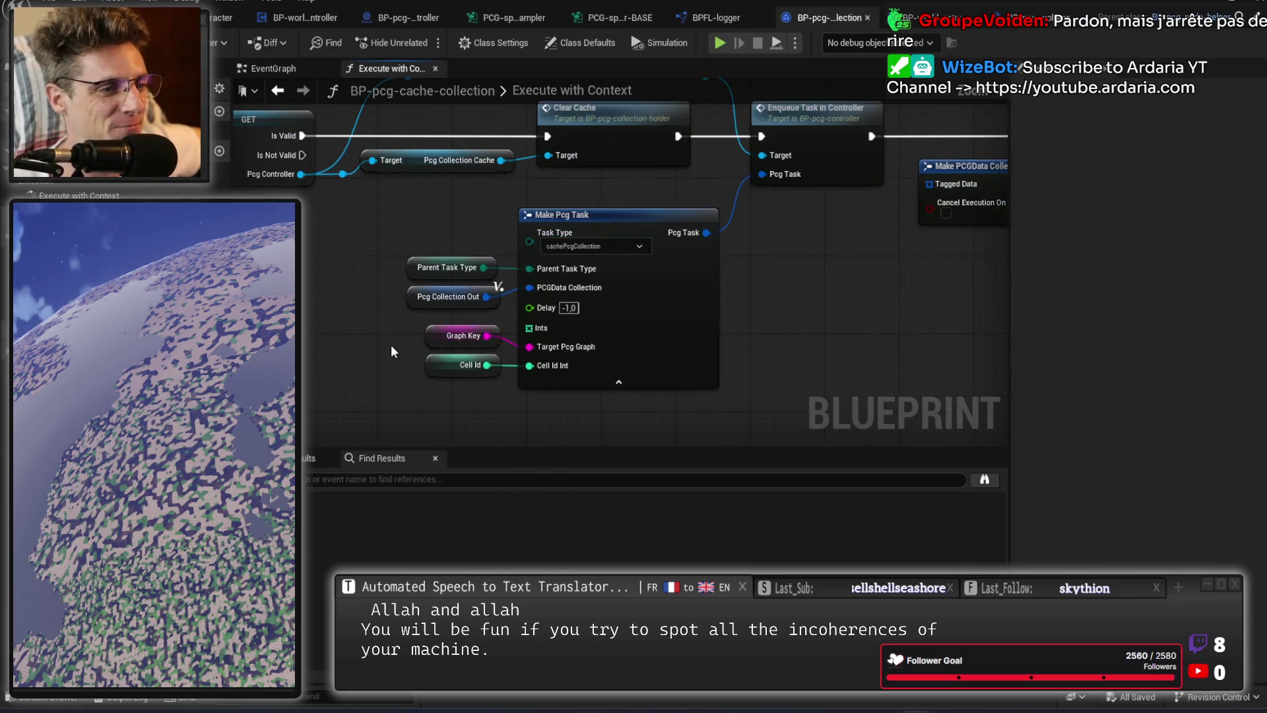
{"action": "mouse_move", "coordinate": [374, 217]}
{"action": "left_mouse_down"}
{"action": "mouse_move", "coordinate": [545, 393]}
{"action": "mouse_move", "coordinate": [478, 393]}
{"action": "left_mouse_up"}
{"action": "left_click", "coordinate": [454, 403]}
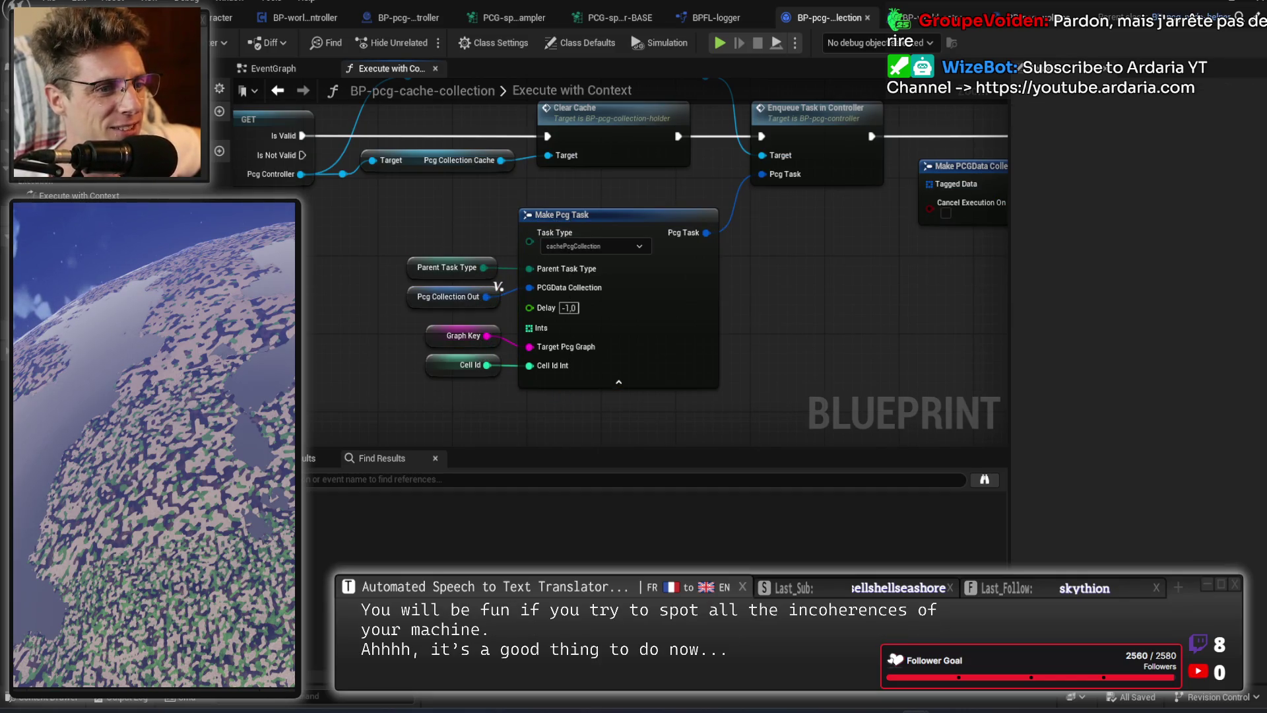
{"action": "mouse_move", "coordinate": [891, 280]}
{"action": "left_mouse_down"}
{"action": "mouse_move", "coordinate": [429, 347]}
{"action": "mouse_move", "coordinate": [449, 256]}
{"action": "mouse_move", "coordinate": [596, 397]}
{"action": "mouse_move", "coordinate": [641, 371]}
{"action": "mouse_move", "coordinate": [715, 319]}
{"action": "mouse_move", "coordinate": [645, 266]}
{"action": "mouse_move", "coordinate": [821, 97]}
{"action": "left_mouse_up"}
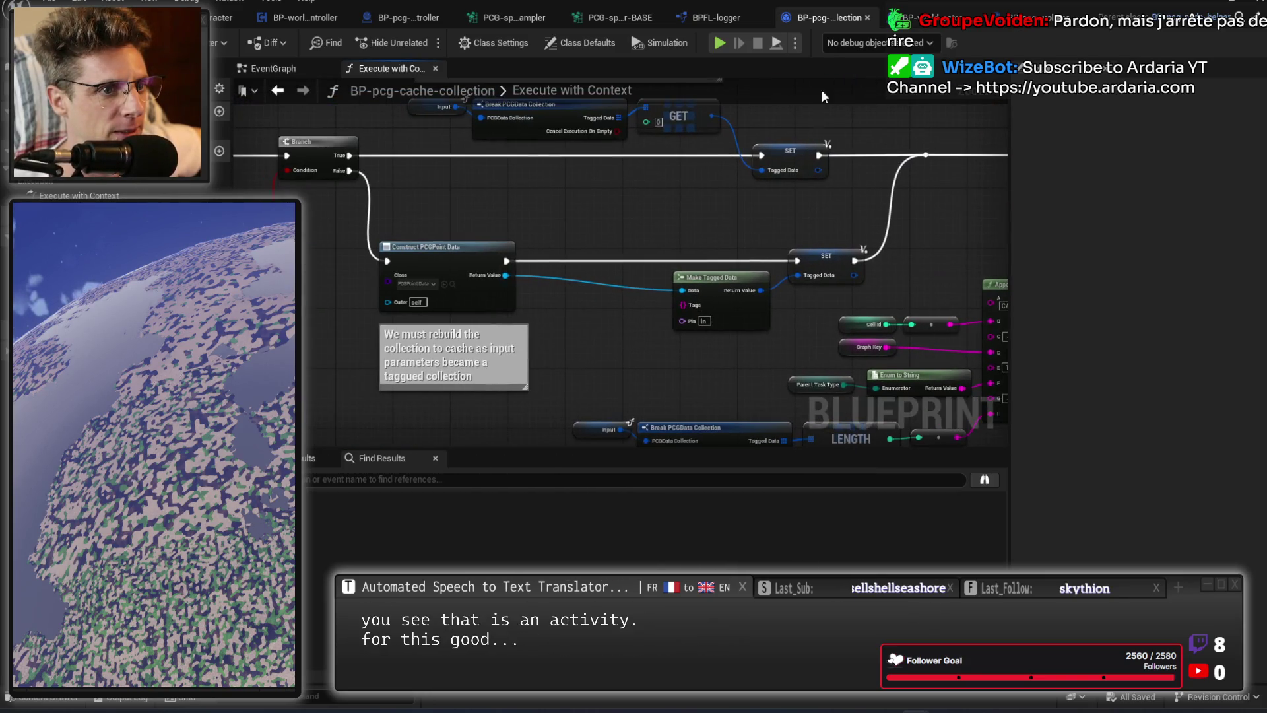
{"action": "mouse_move", "coordinate": [535, 210]}
{"action": "left_mouse_down"}
{"action": "mouse_move", "coordinate": [833, 280]}
{"action": "mouse_move", "coordinate": [989, 275]}
{"action": "mouse_move", "coordinate": [838, 316]}
{"action": "mouse_move", "coordinate": [1003, 302]}
{"action": "left_mouse_up"}
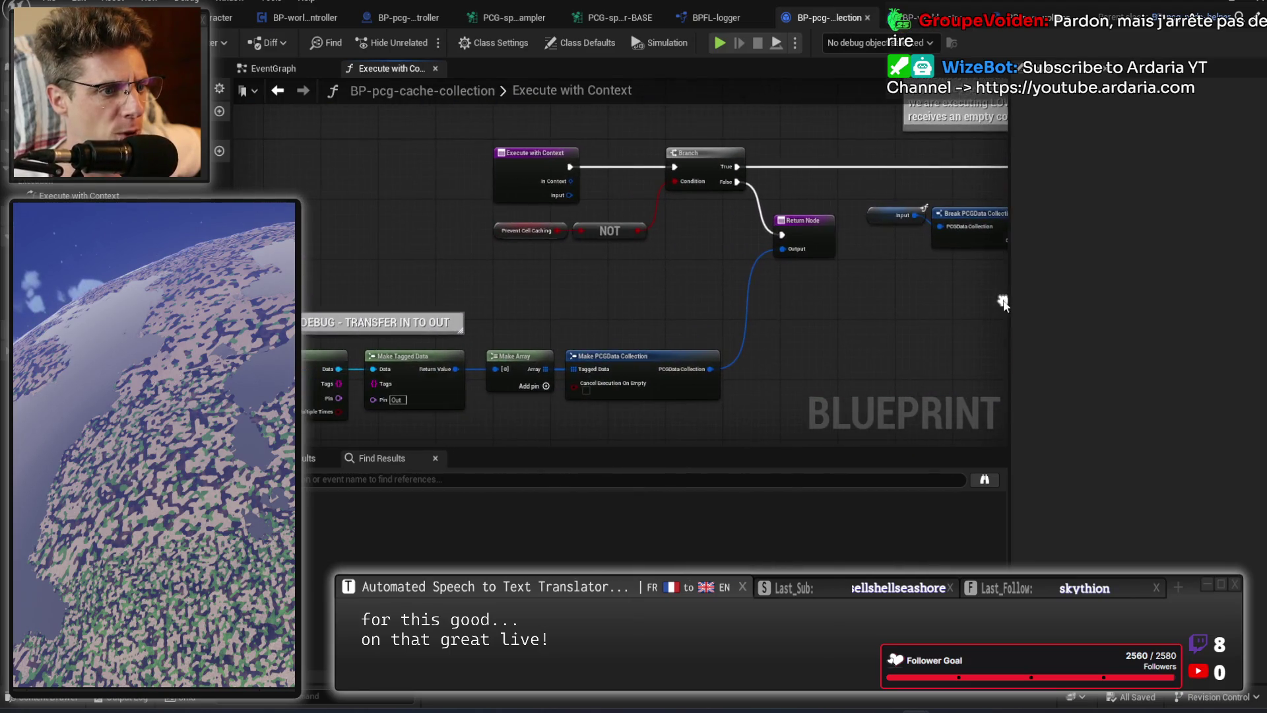
{"action": "left_click_drag", "start_coordinate": [901, 343], "coordinate": [696, 324]}
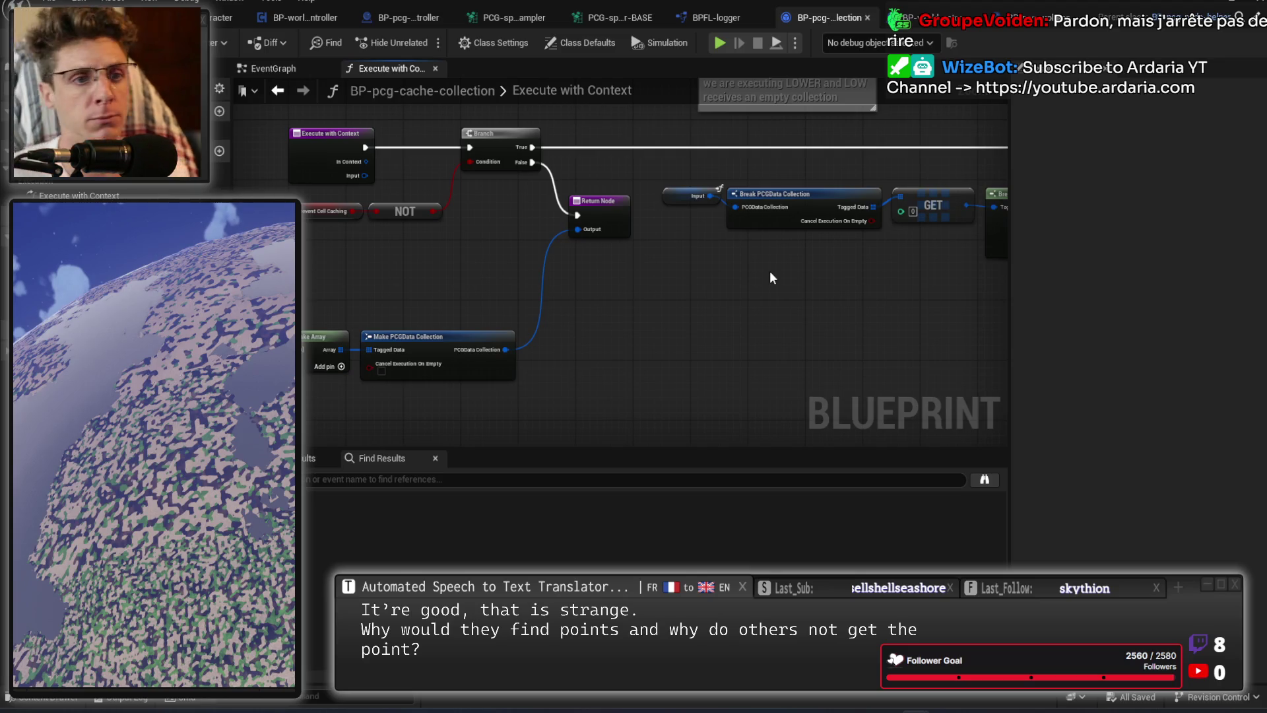
Review BP-pcg-controller's FIND and Break Pcg Task nodes, then bring up the C++ code in Rider.
{"action": "left_click", "coordinate": [716, 18]}
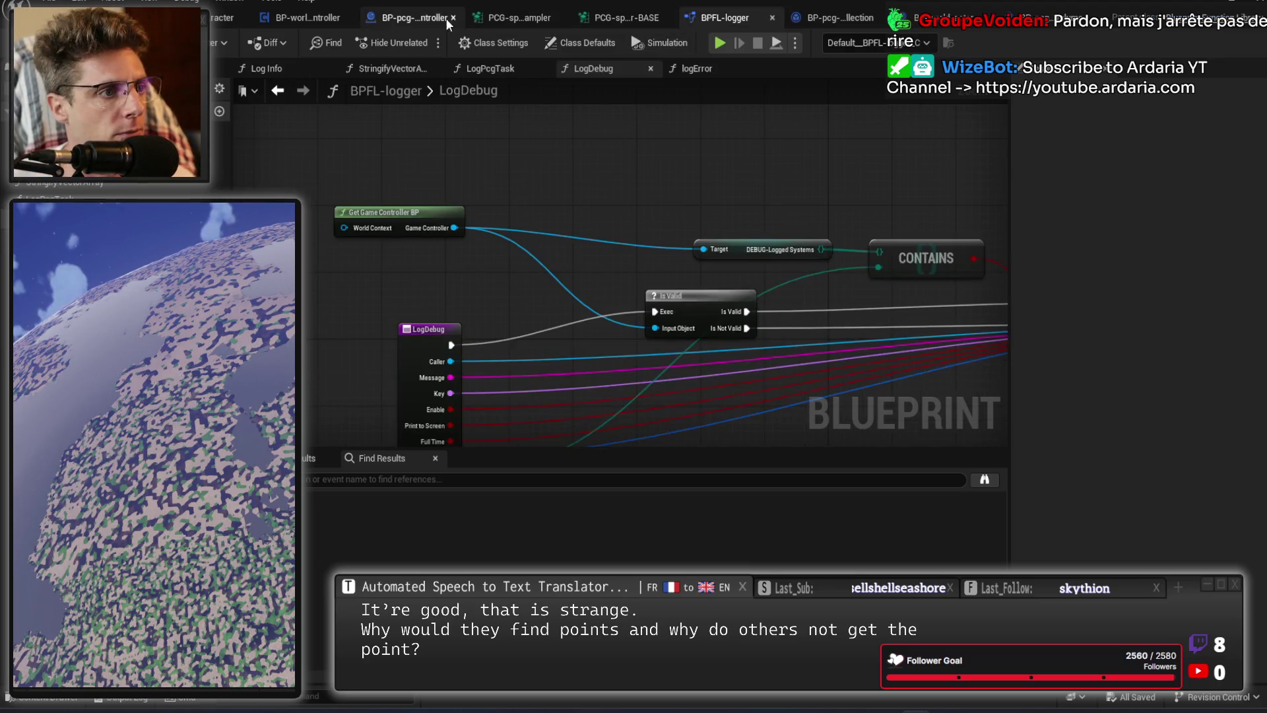
{"action": "left_click", "coordinate": [403, 18]}
{"action": "scroll", "coordinate": [763, 297], "scroll_direction": "down", "scroll_amount": 4}
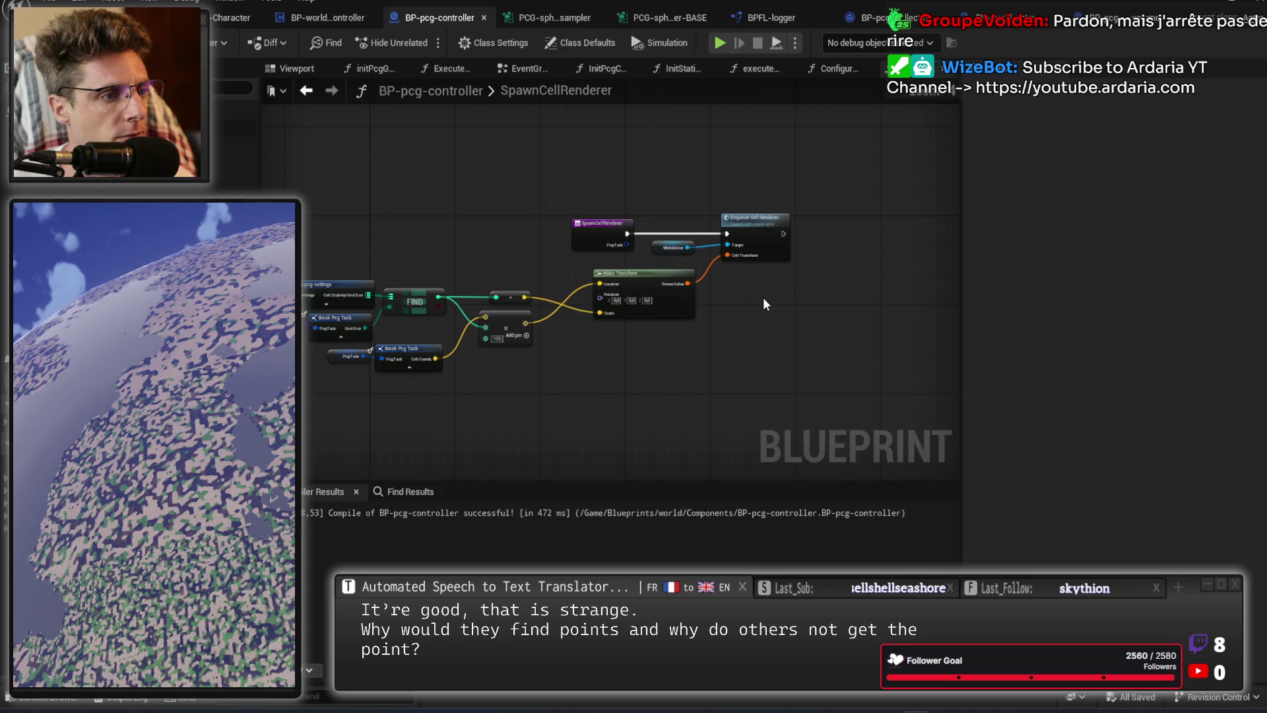
{"action": "mouse_move", "coordinate": [759, 309]}
{"action": "left_mouse_down"}
{"action": "mouse_move", "coordinate": [866, 373]}
{"action": "mouse_move", "coordinate": [594, 376]}
{"action": "left_mouse_up"}
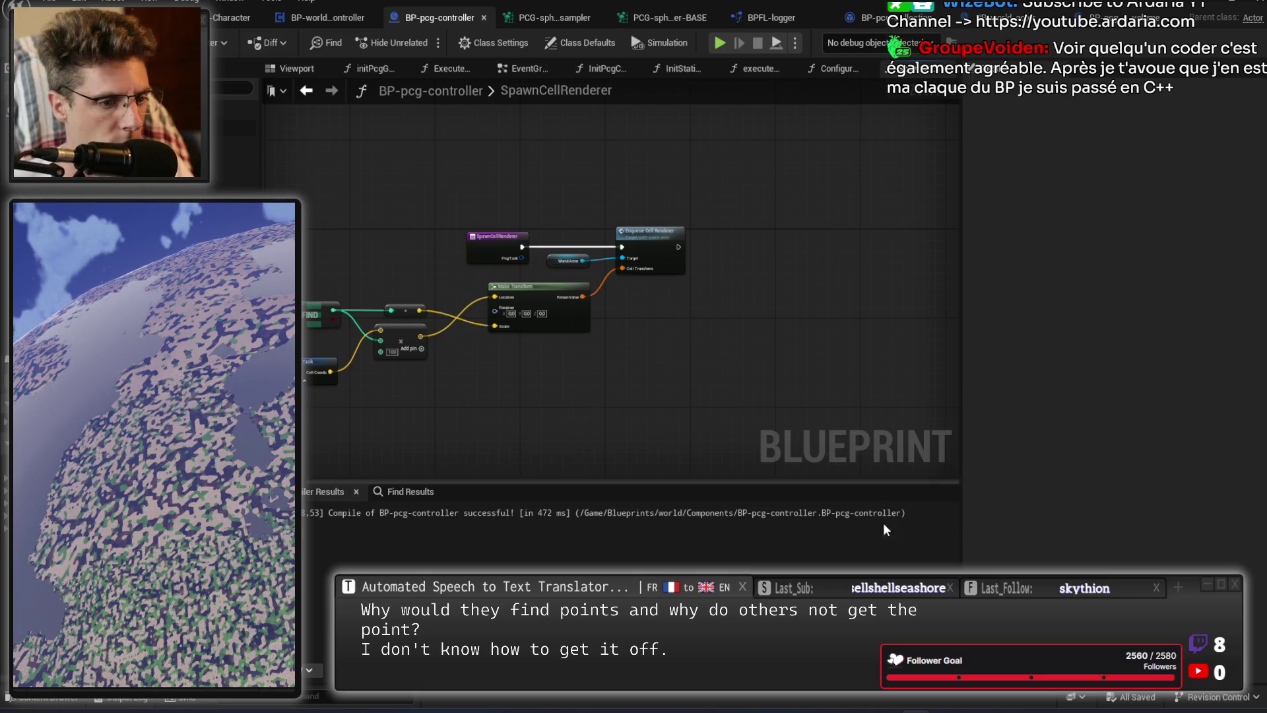
{"action": "left_click", "coordinate": [826, 707]}
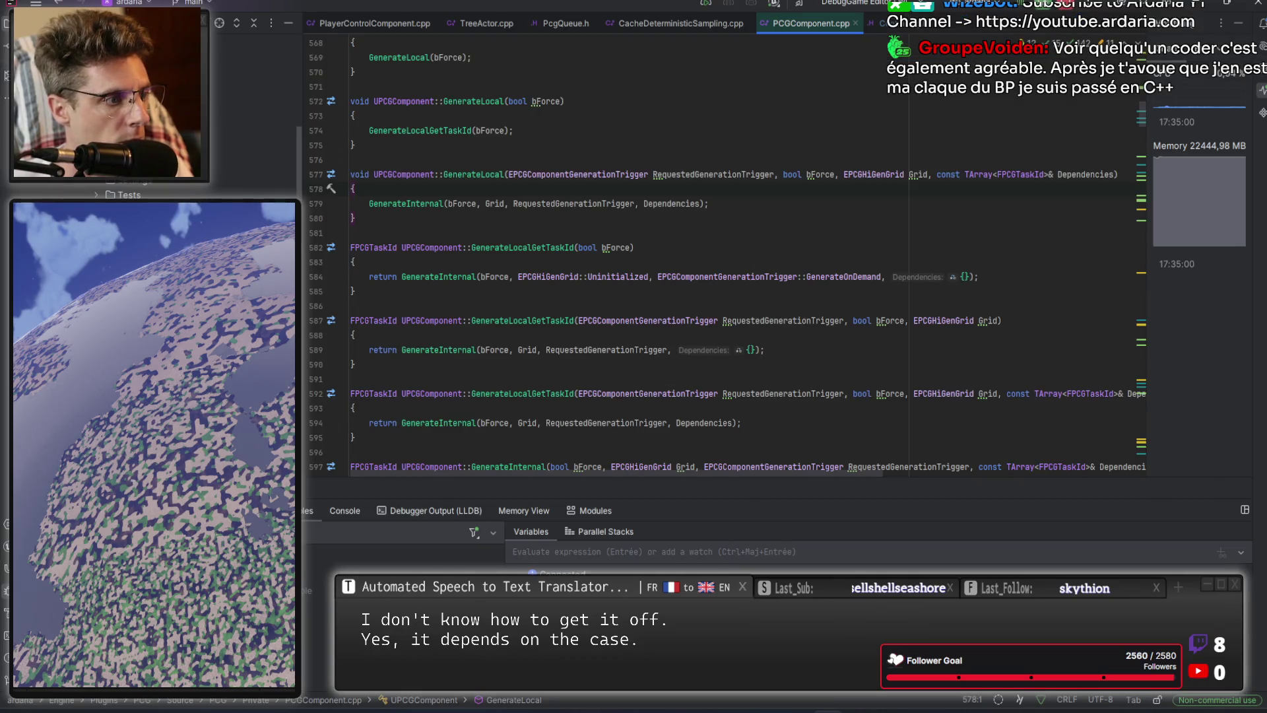
Skim CacheDeterministicCandidate.cpp in Rider, then return to the Unreal Blueprint editor.
{"action": "key", "text": "alt+Right"}
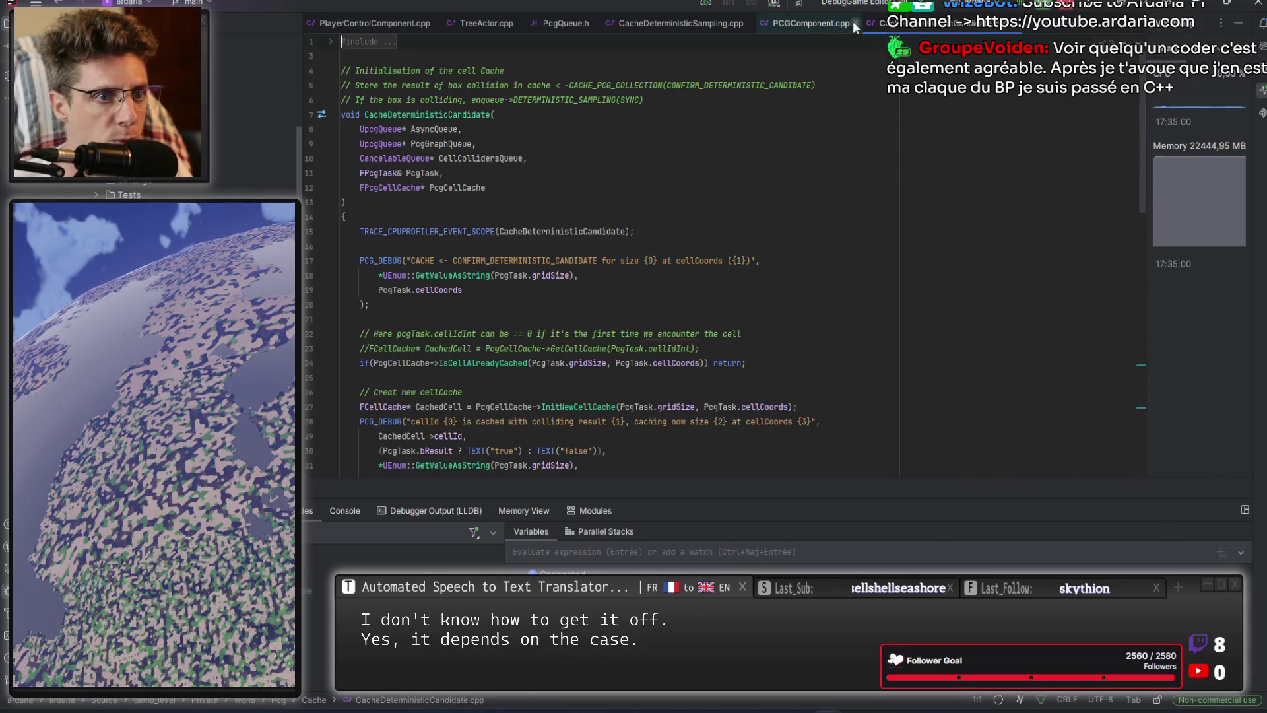
{"action": "scroll", "coordinate": [810, 300], "scroll_direction": "down", "scroll_amount": 10}
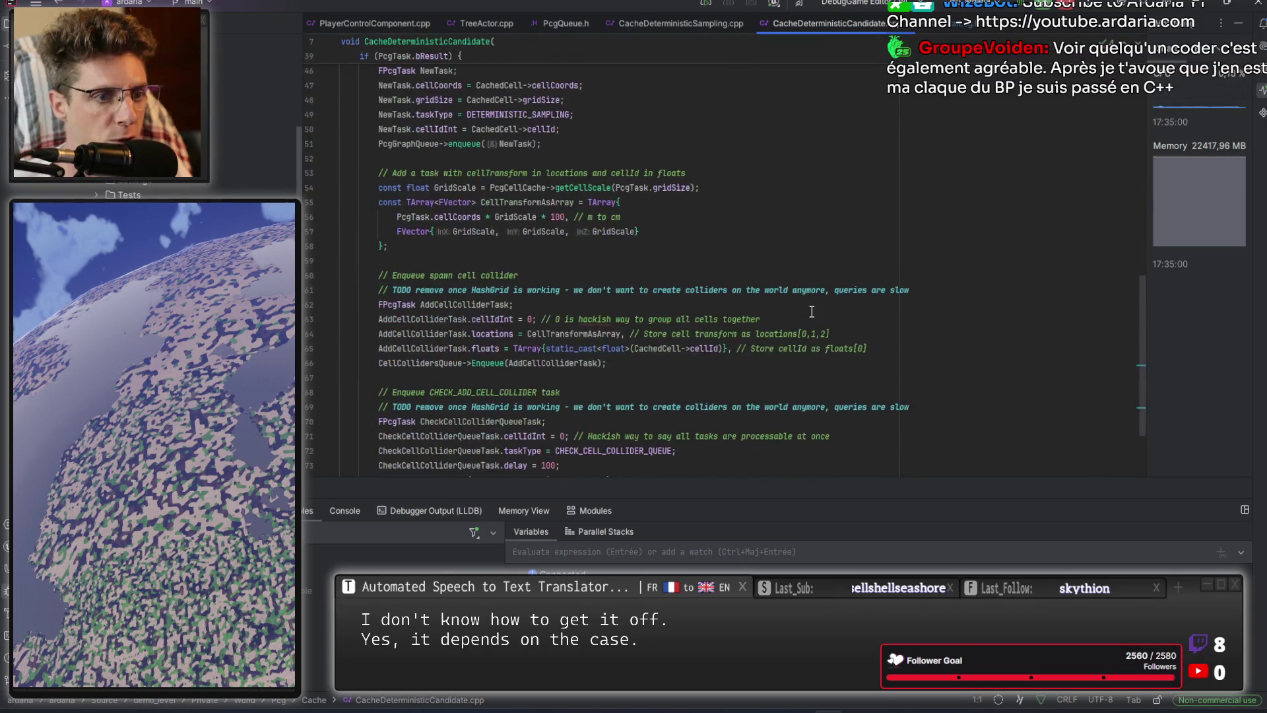
{"action": "scroll", "coordinate": [758, 328], "scroll_direction": "up", "scroll_amount": 10}
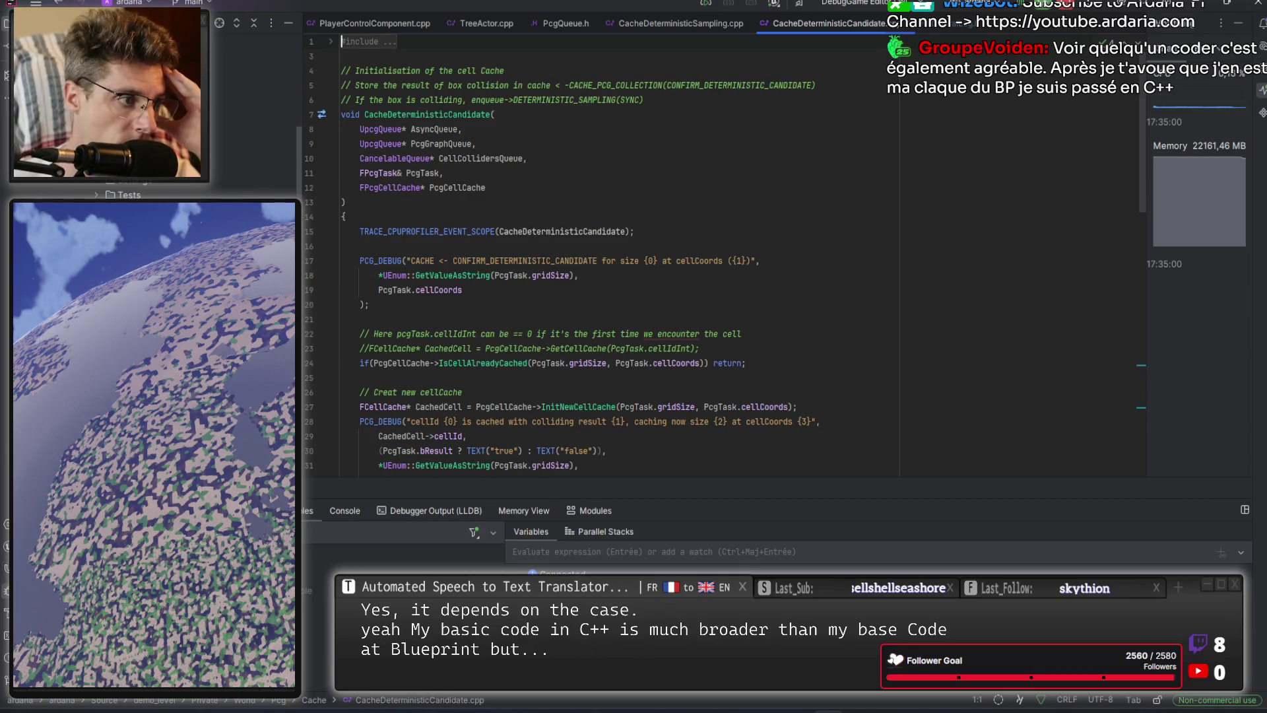
{"action": "key", "text": "alt+1"}
{"action": "key", "text": "alt+Tab"}
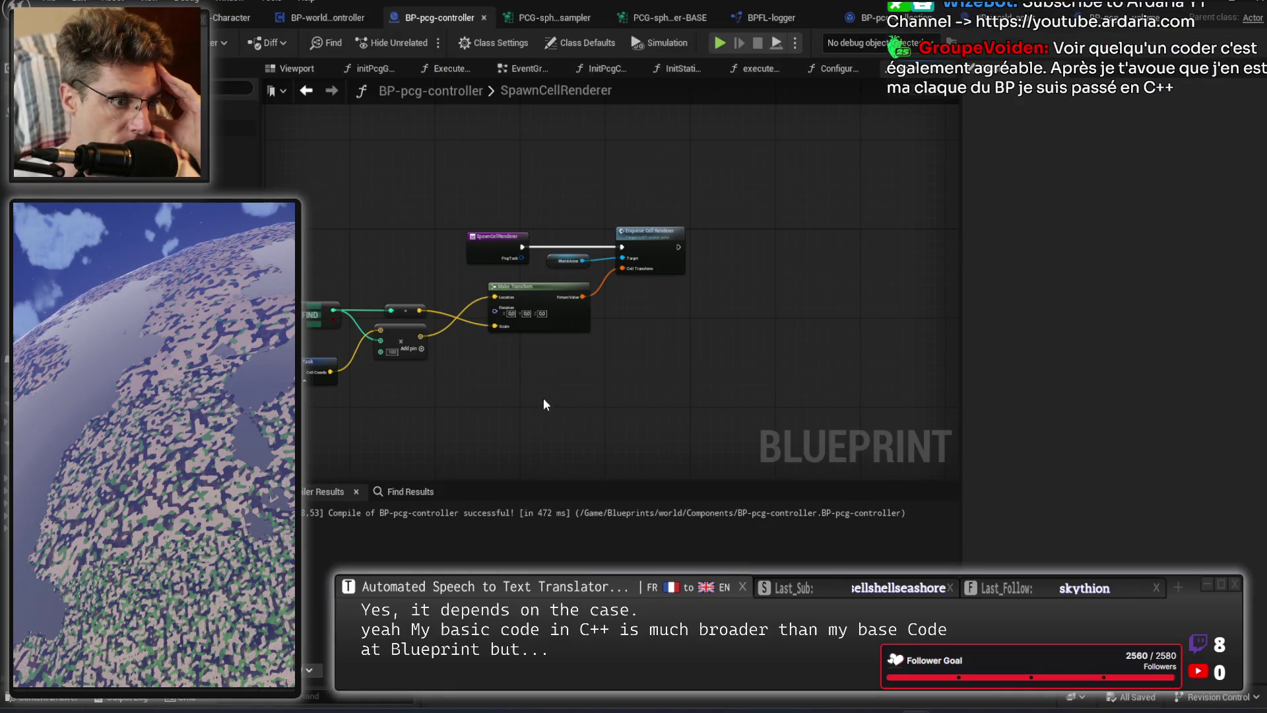
Pan, zoom and box-select the SpawnCellRenderer node chain to review its logic.
{"action": "left_click_drag", "start_coordinate": [543, 398], "coordinate": [726, 414]}
{"action": "scroll", "coordinate": [632, 402], "scroll_direction": "down", "scroll_amount": 3}
{"action": "scroll", "coordinate": [642, 406], "scroll_direction": "up", "scroll_amount": 3}
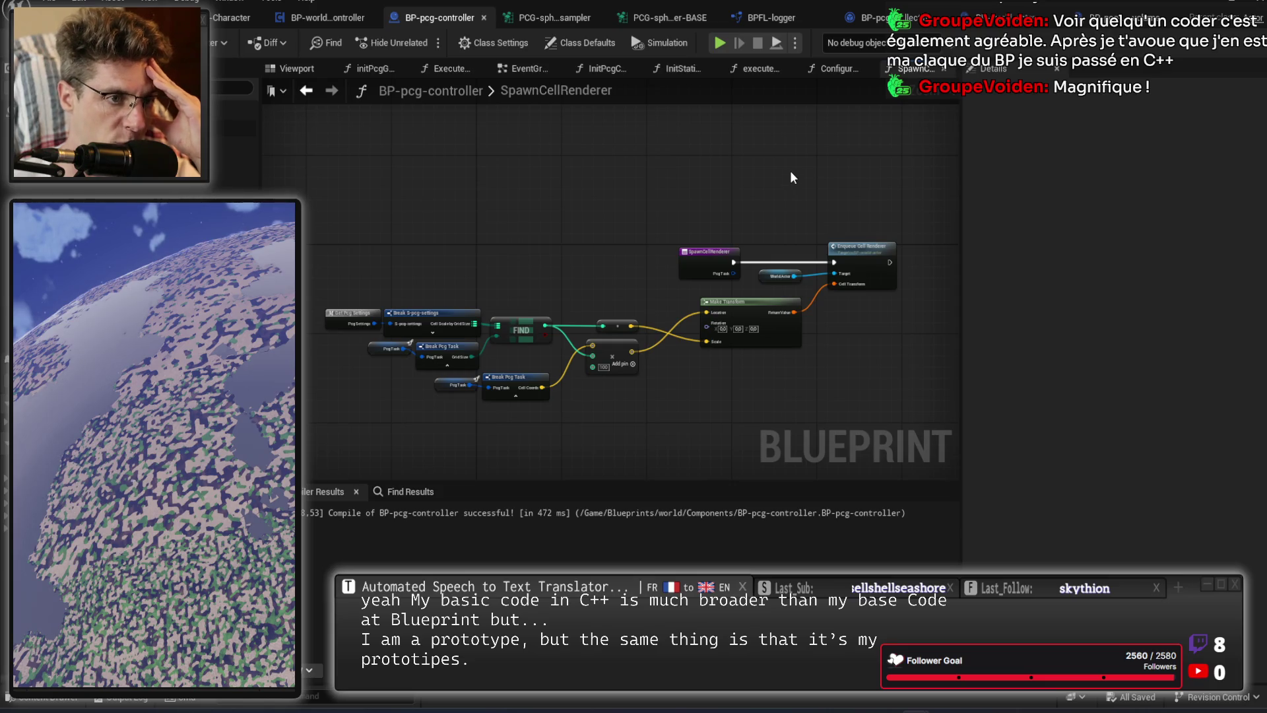
{"action": "left_click_drag", "start_coordinate": [790, 157], "coordinate": [795, 156]}
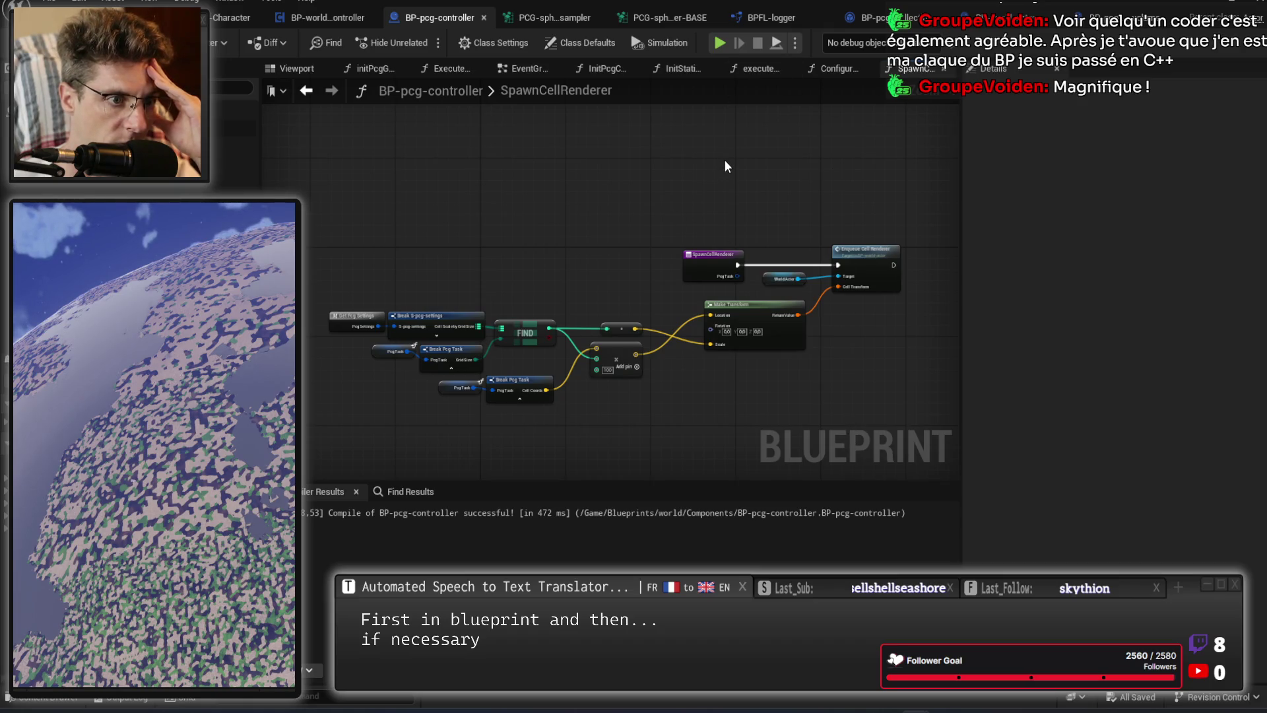
{"action": "scroll", "coordinate": [810, 328], "scroll_direction": "up", "scroll_amount": 2}
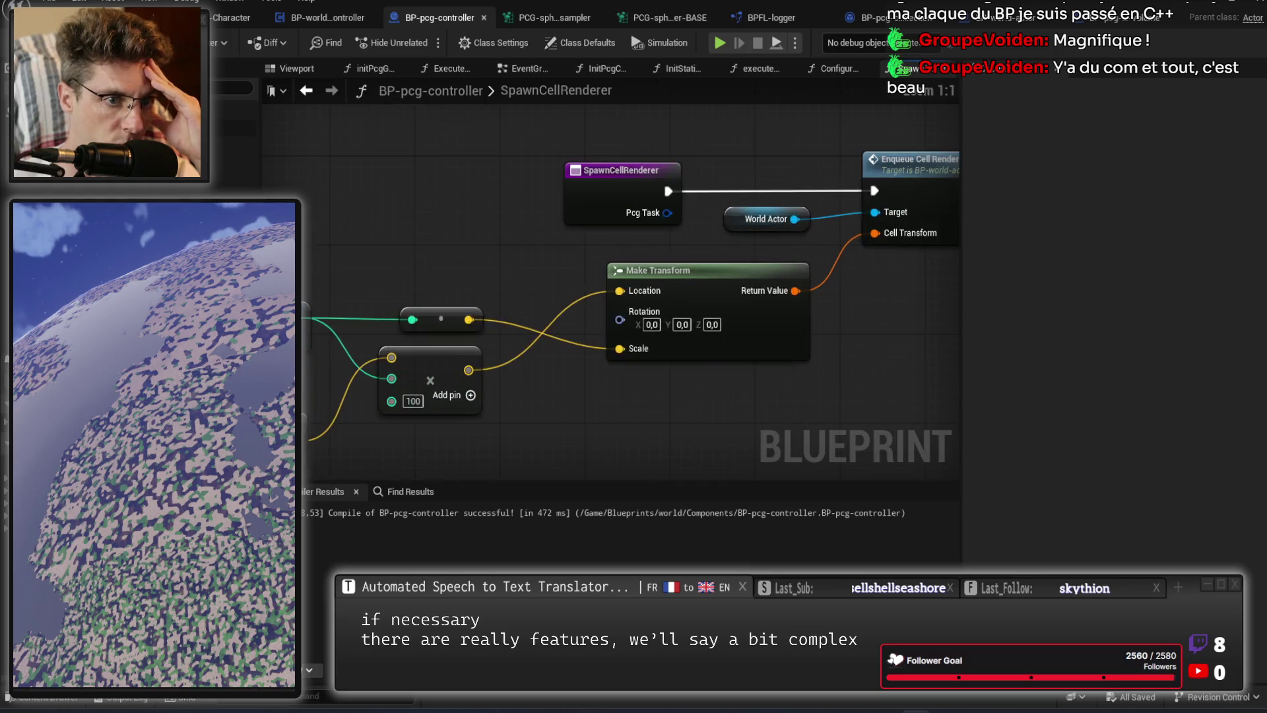
{"action": "scroll", "coordinate": [726, 139], "scroll_direction": "down", "scroll_amount": 2}
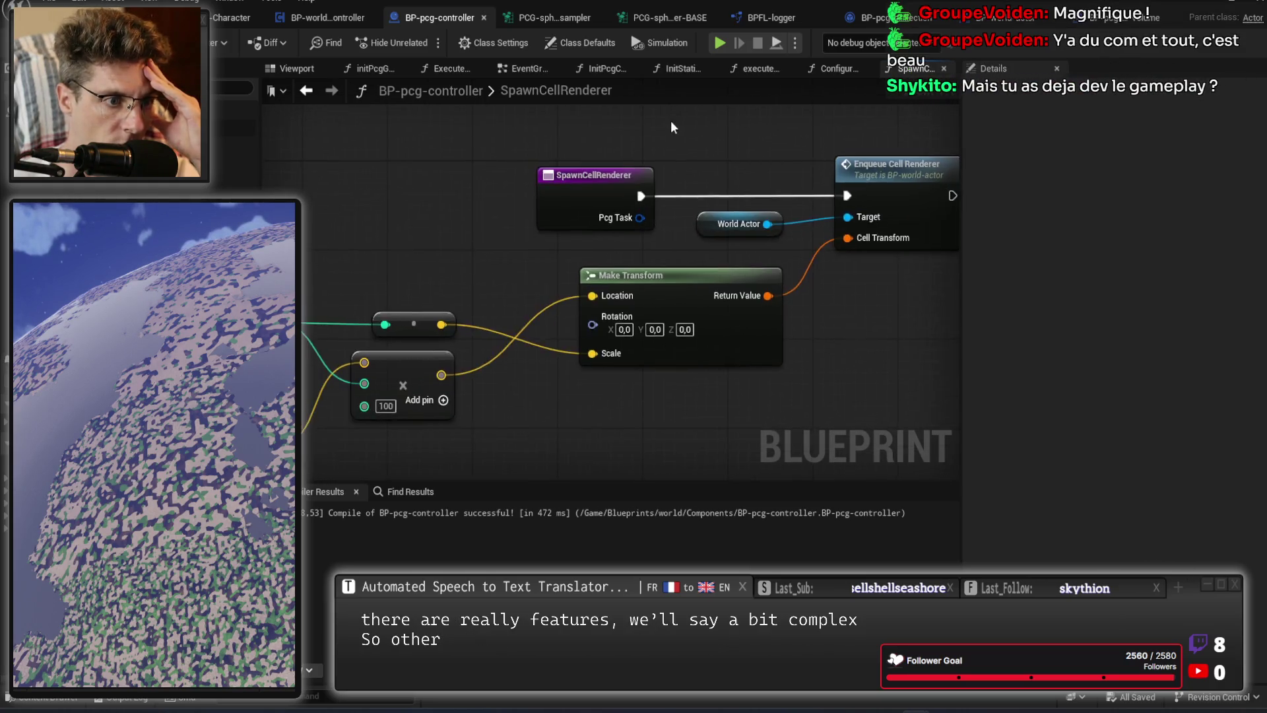
{"action": "scroll", "coordinate": [450, 180], "scroll_direction": "down", "scroll_amount": 2}
{"action": "scroll", "coordinate": [472, 221], "scroll_direction": "down", "scroll_amount": 2}
{"action": "left_click_drag", "start_coordinate": [330, 213], "coordinate": [789, 370]}
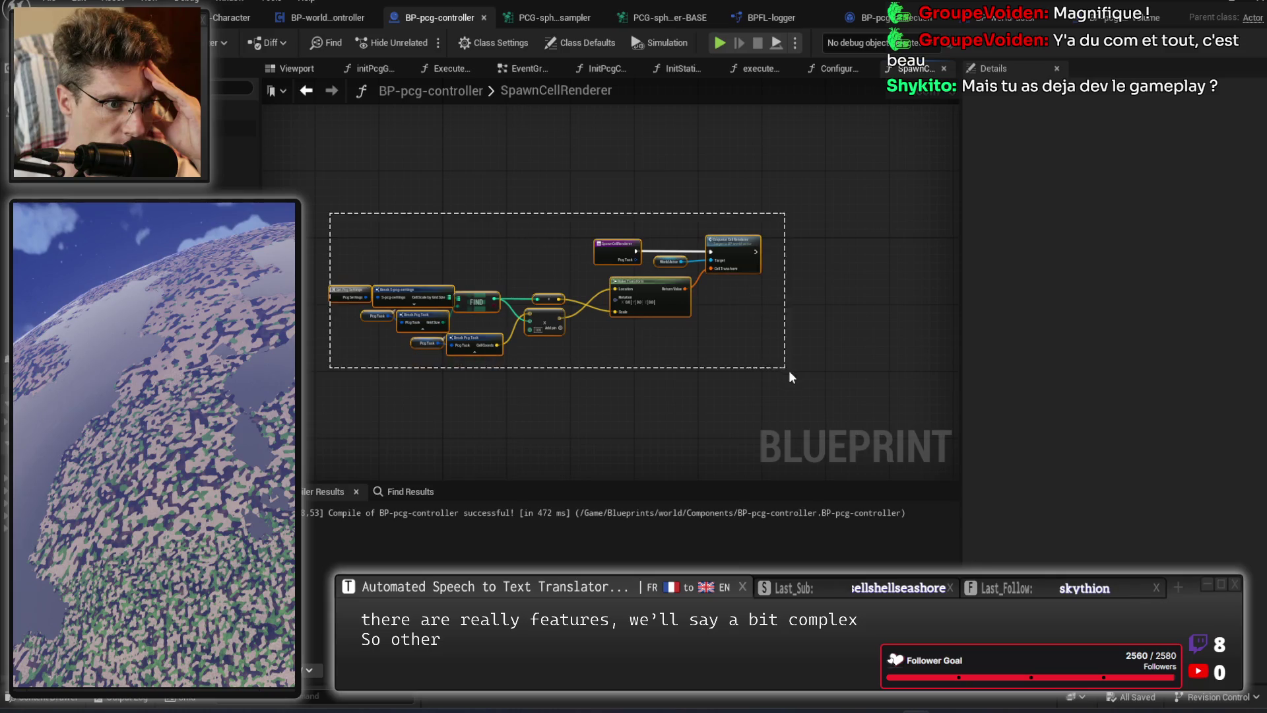
{"action": "left_click_drag", "start_coordinate": [703, 341], "coordinate": [719, 373]}
{"action": "left_click", "coordinate": [719, 374]}
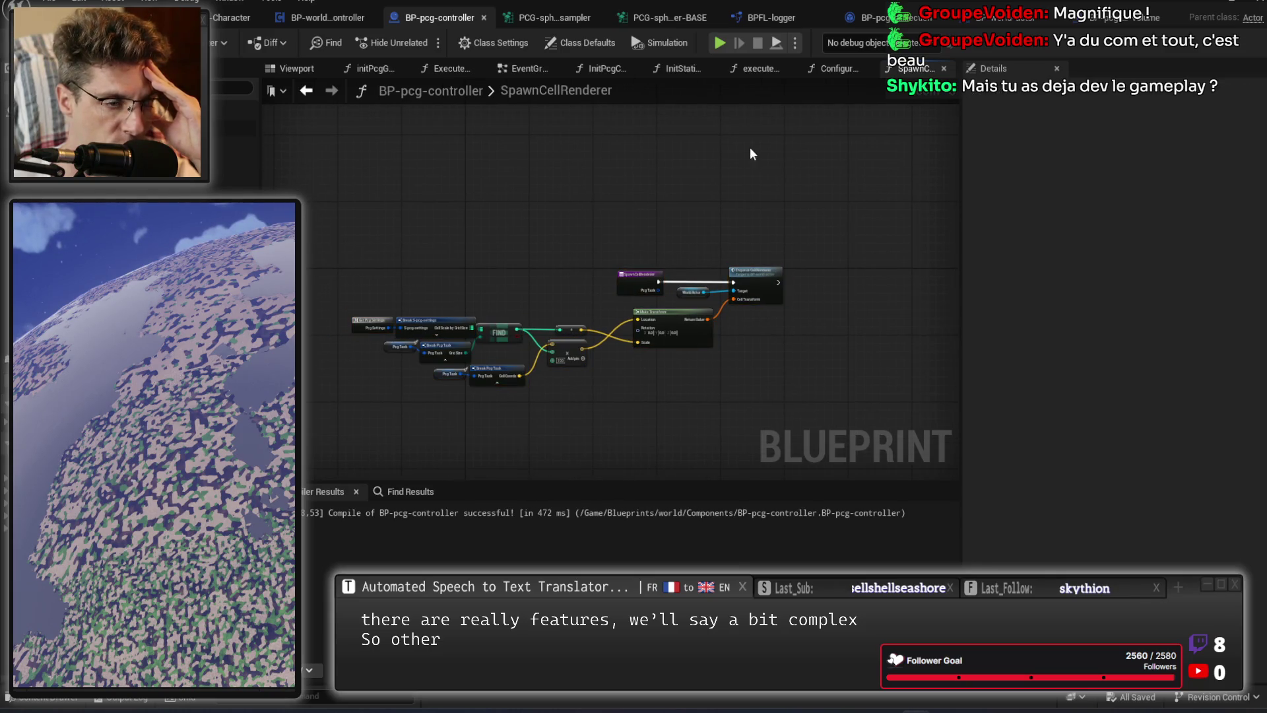
Open the InitStaticMeshes function graph and zoom over its static mesh loop.
{"action": "left_click", "coordinate": [673, 69]}
{"action": "scroll", "coordinate": [636, 149], "scroll_direction": "down", "scroll_amount": 3}
{"action": "scroll", "coordinate": [660, 161], "scroll_direction": "up", "scroll_amount": 2}
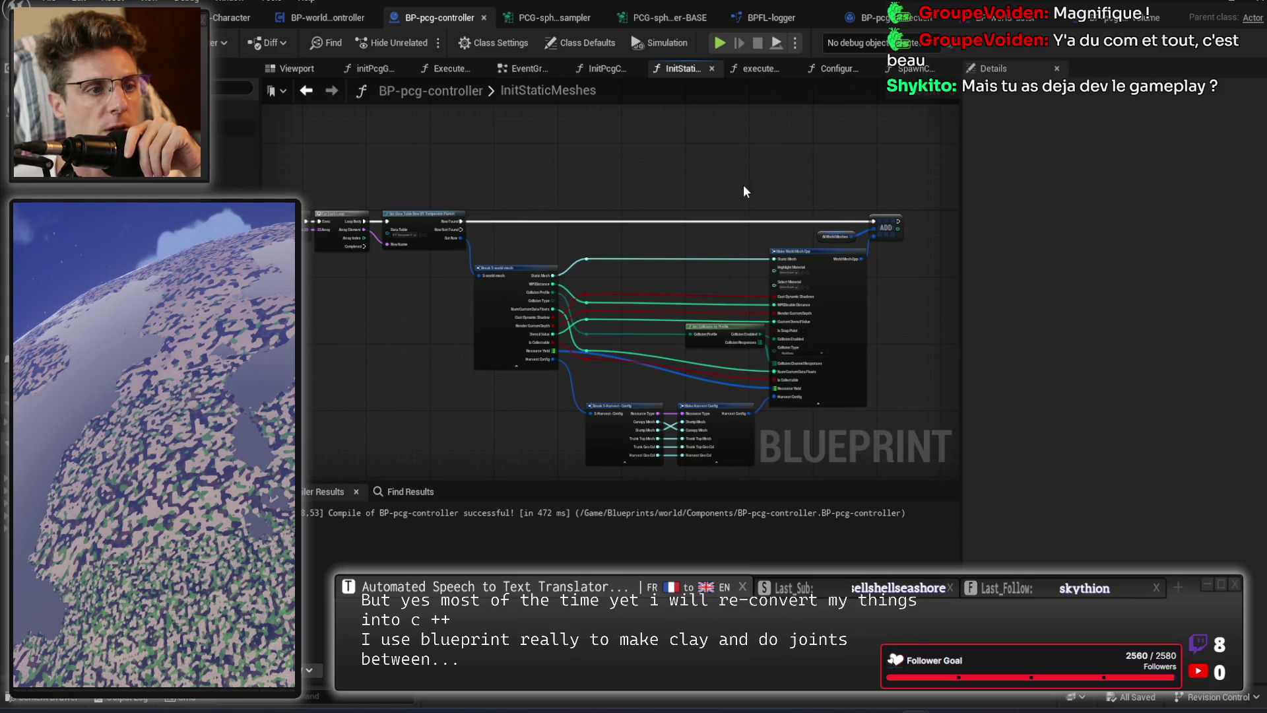
{"action": "scroll", "coordinate": [720, 162], "scroll_direction": "down", "scroll_amount": 5}
{"action": "scroll", "coordinate": [738, 178], "scroll_direction": "up", "scroll_amount": 5}
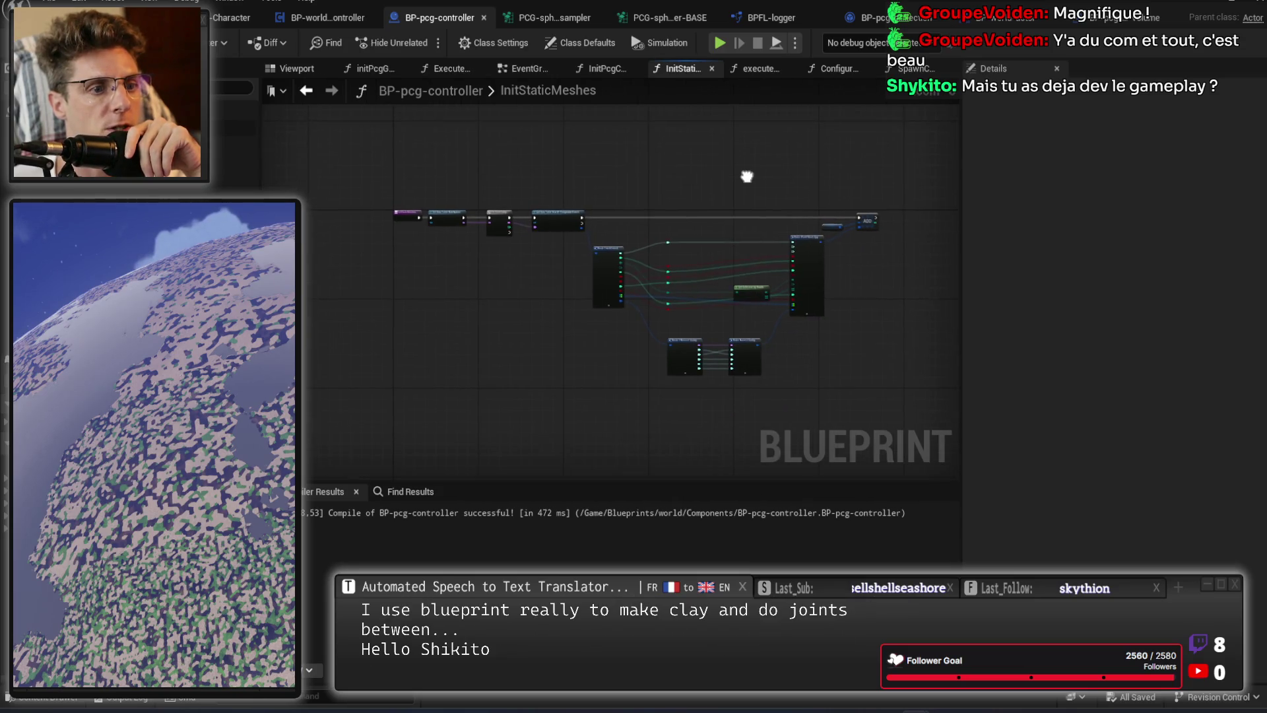
{"action": "scroll", "coordinate": [757, 176], "scroll_direction": "down", "scroll_amount": 3}
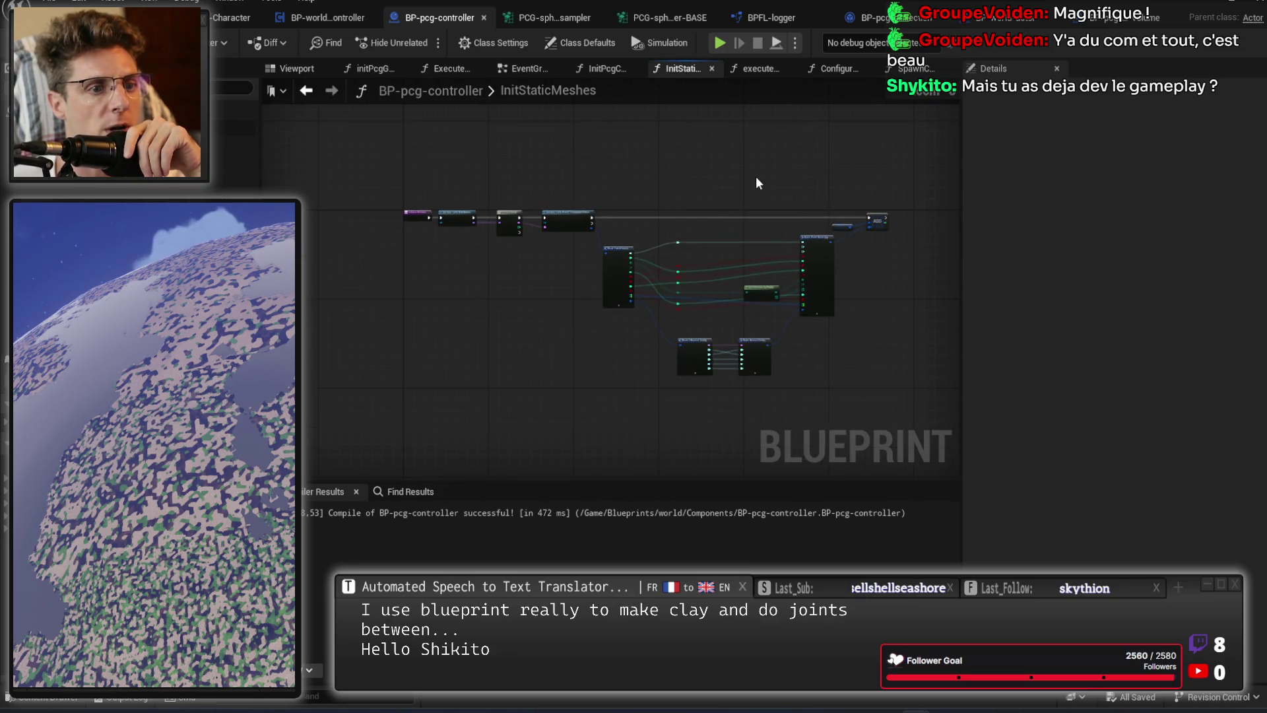
Start a fullscreen play session and strike the clay pot with the hammer.
{"action": "left_click", "coordinate": [718, 43]}
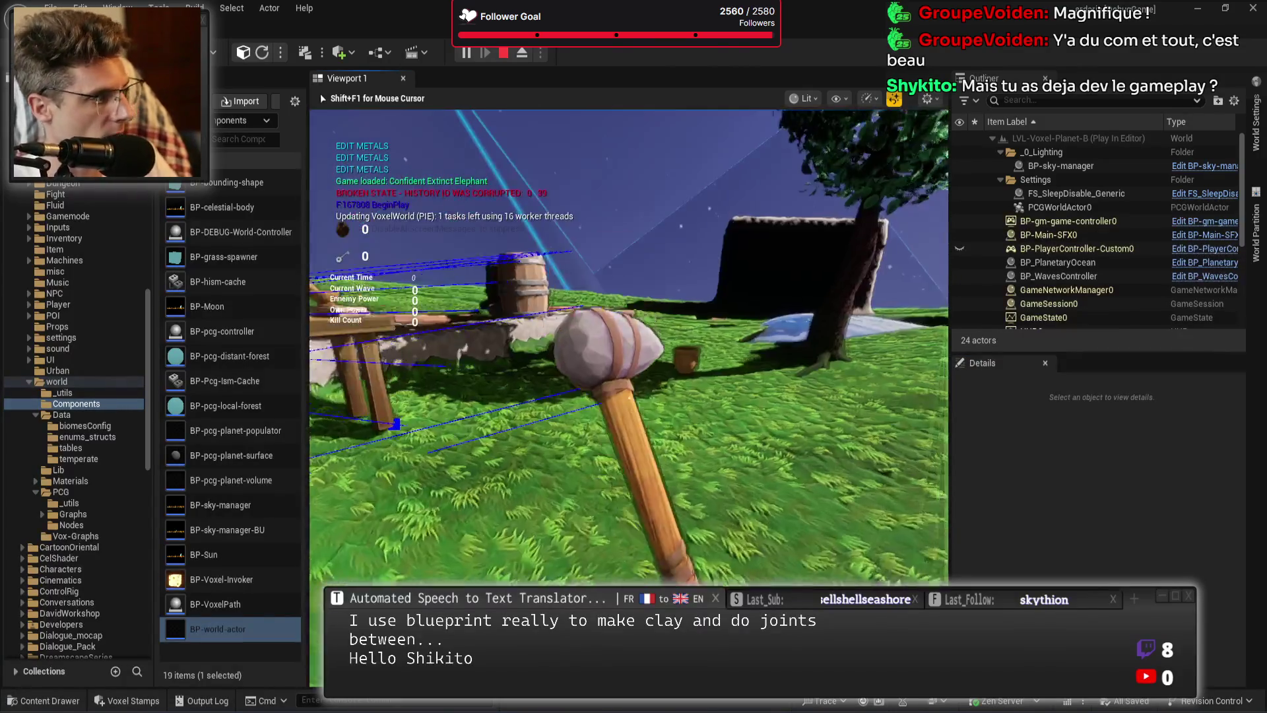
{"action": "key", "text": "F11"}
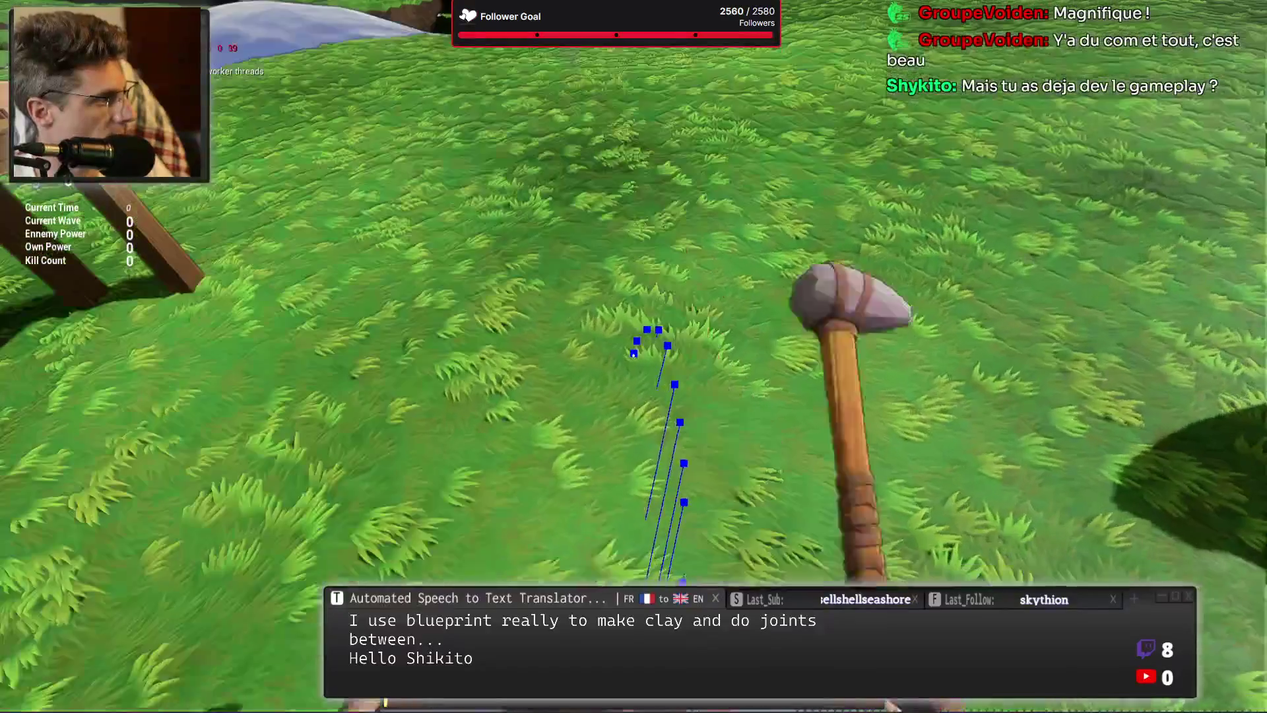
{"action": "left_click", "coordinate": [633, 354]}
{"action": "left_click", "coordinate": [634, 354]}
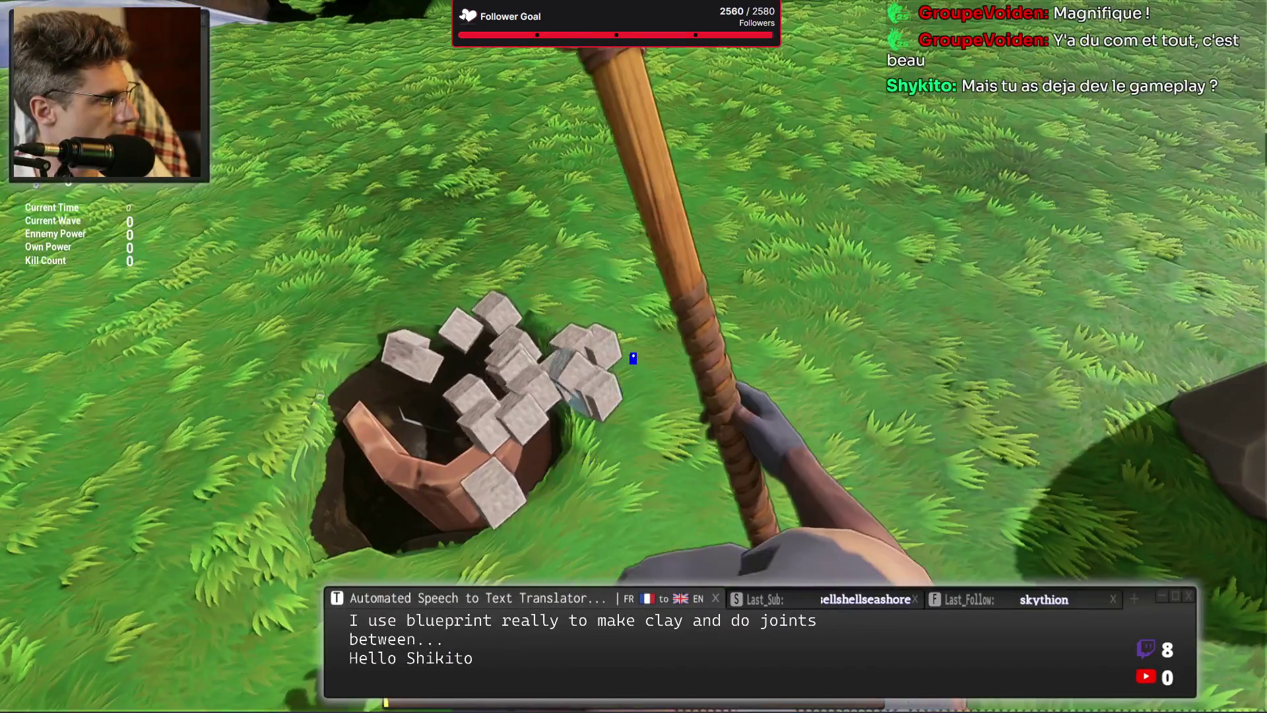
Keep hammering to dig a hollow beside the clay block, then select the Chaos Field spell.
{"action": "left_click", "coordinate": [632, 354]}
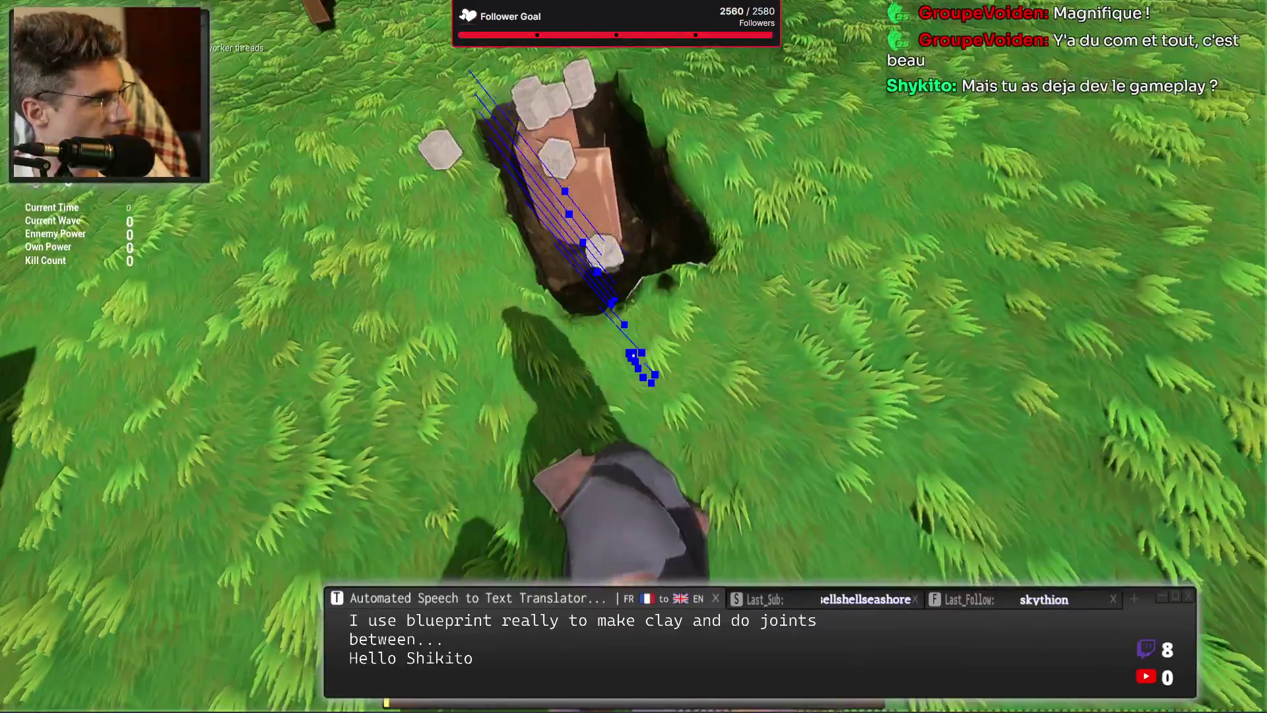
{"action": "left_click", "coordinate": [633, 355]}
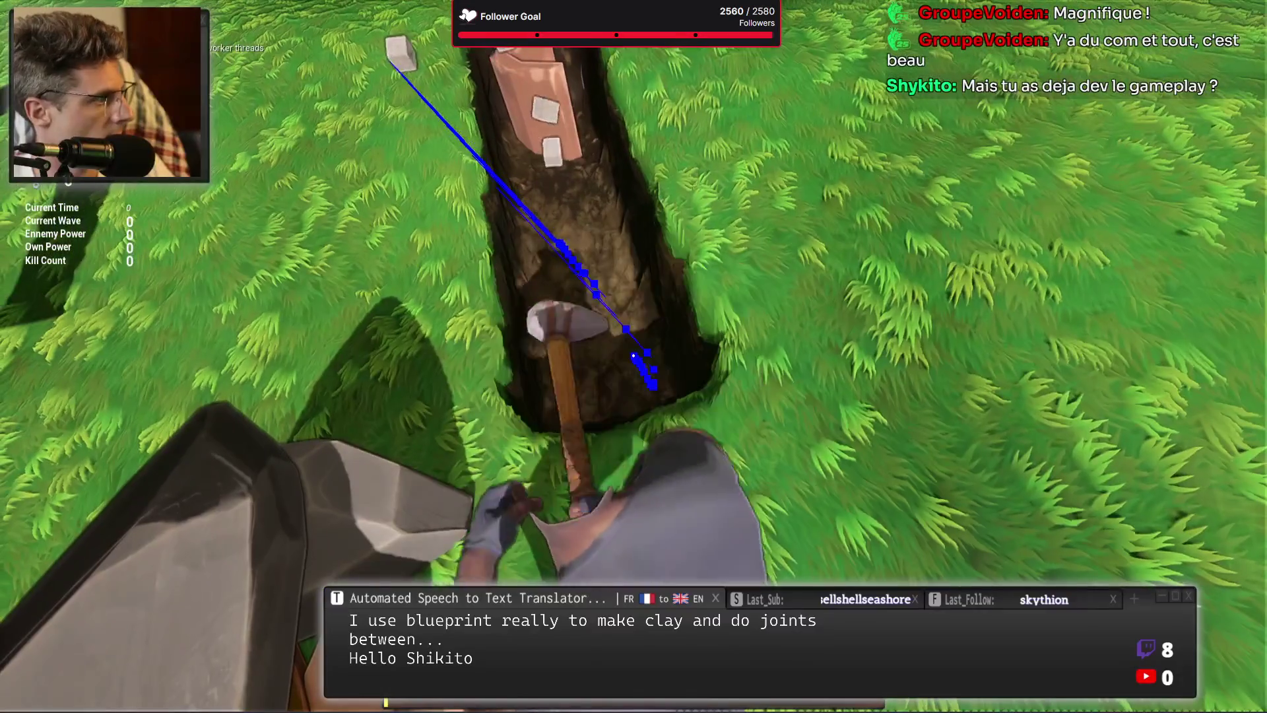
{"action": "left_click", "coordinate": [634, 354]}
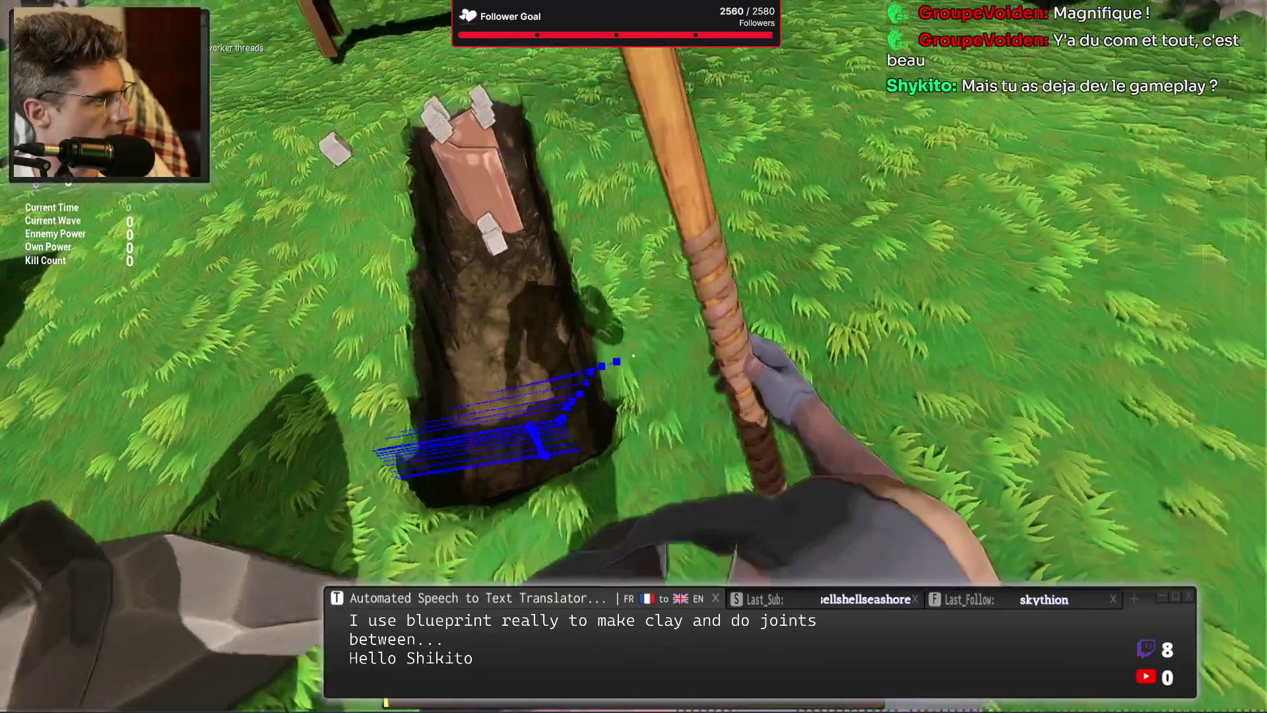
{"action": "left_click", "coordinate": [632, 356]}
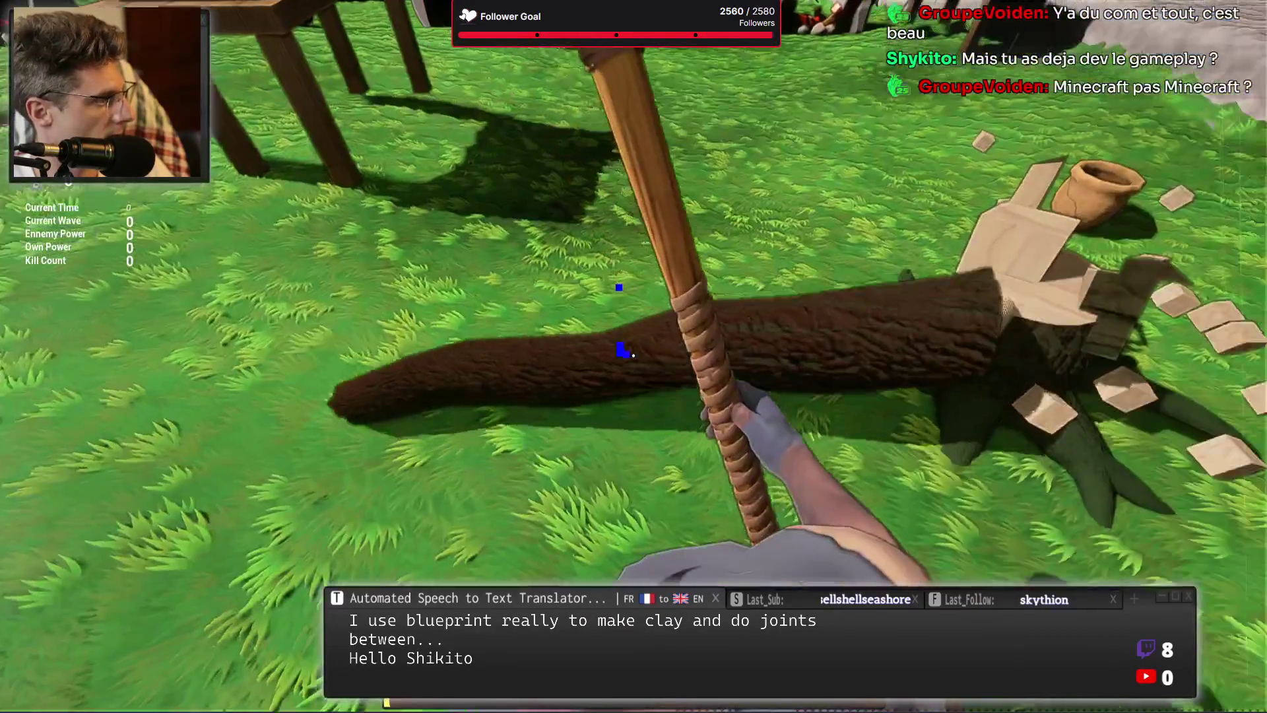
{"action": "key", "text": "2"}
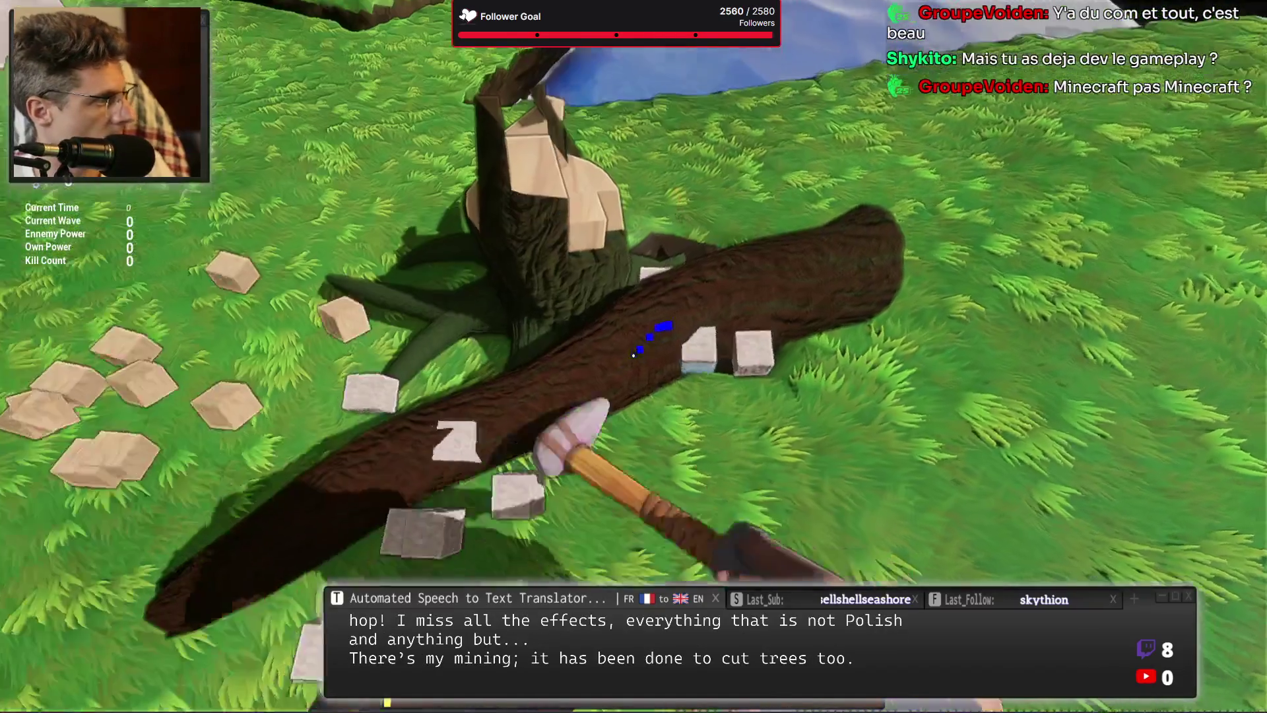
Cast Chaos Field on the fallen log and chop it into wood chunks with pickaxe and hammer.
{"action": "right_click", "coordinate": [633, 355]}
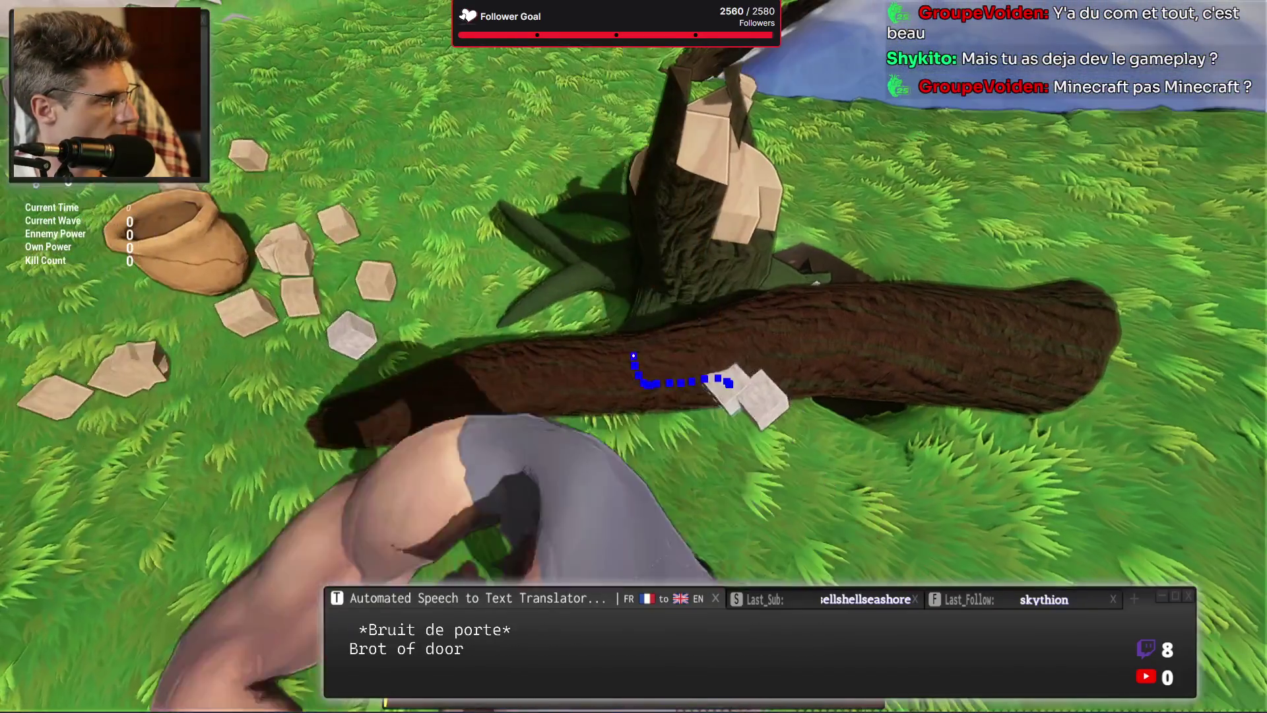
{"action": "right_click", "coordinate": [634, 356]}
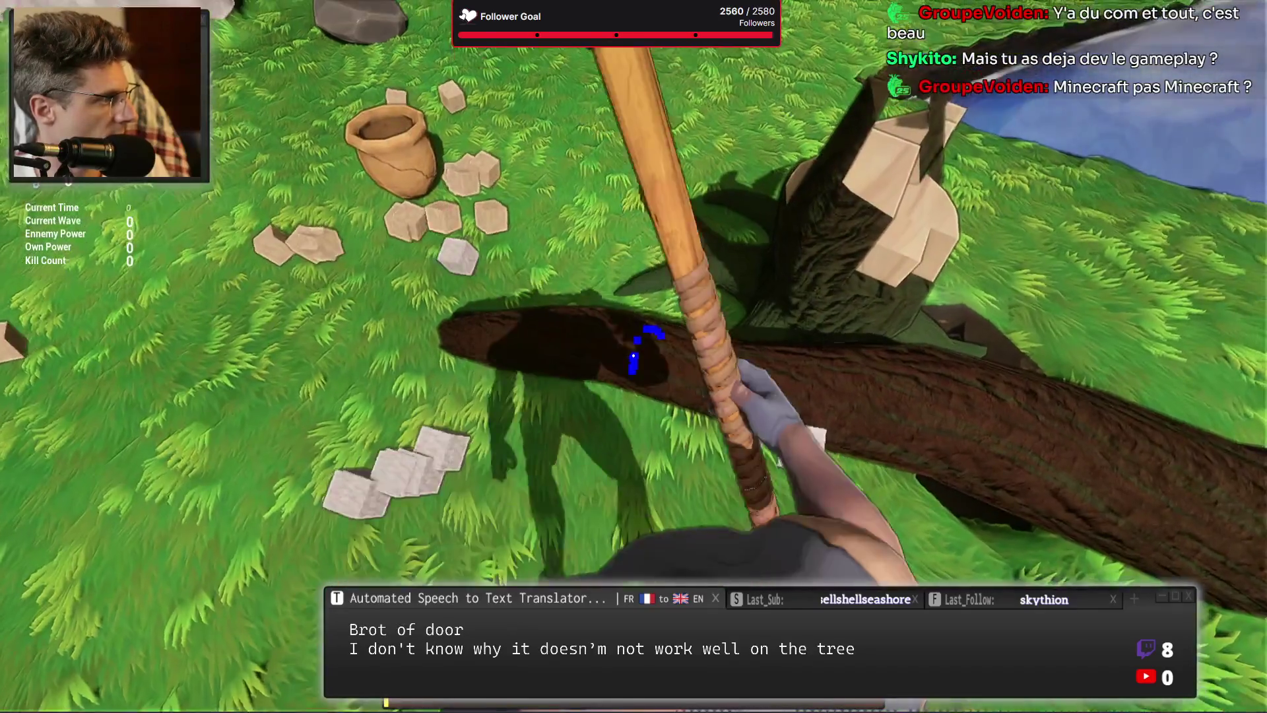
{"action": "left_click", "coordinate": [634, 356]}
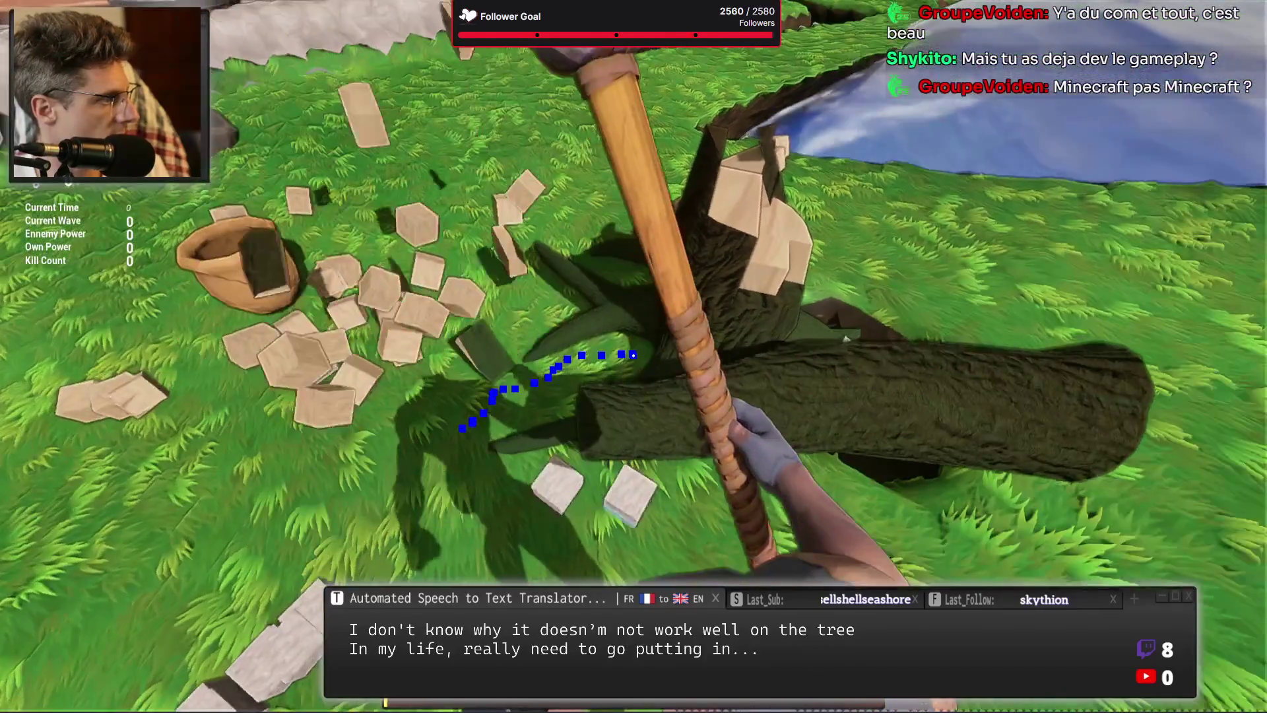
{"action": "left_click", "coordinate": [633, 355]}
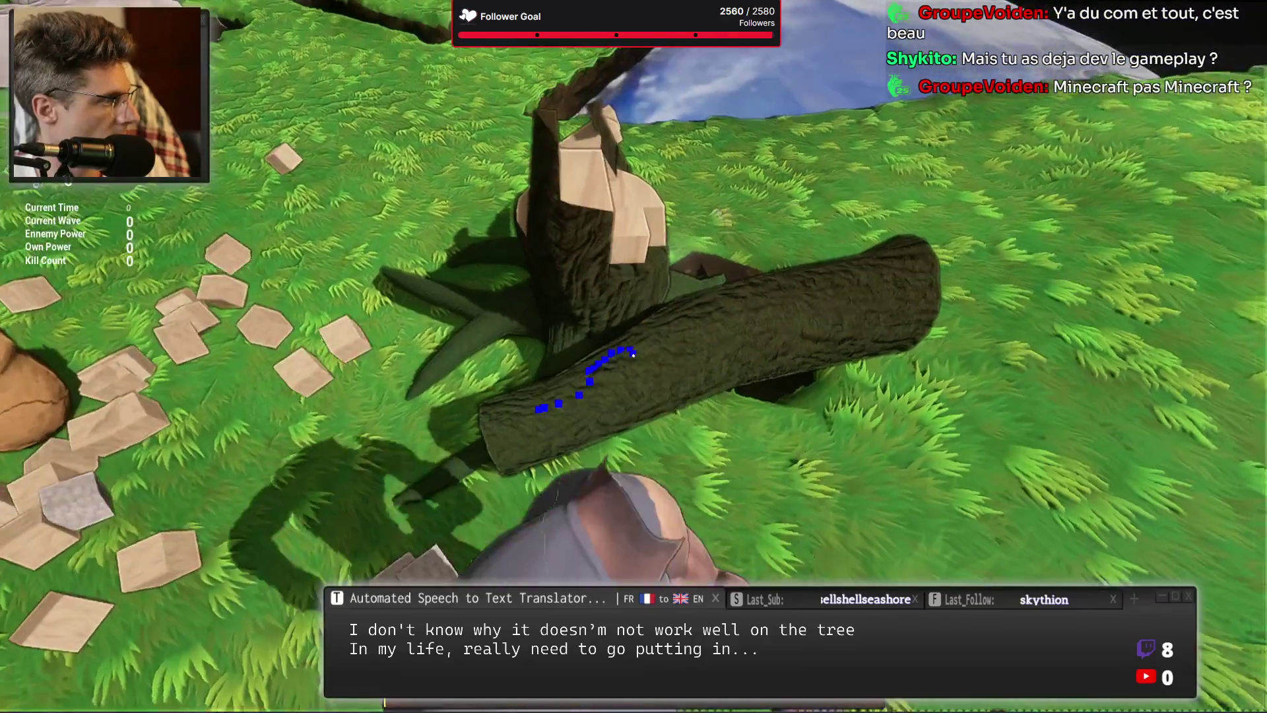
{"action": "right_click", "coordinate": [633, 356]}
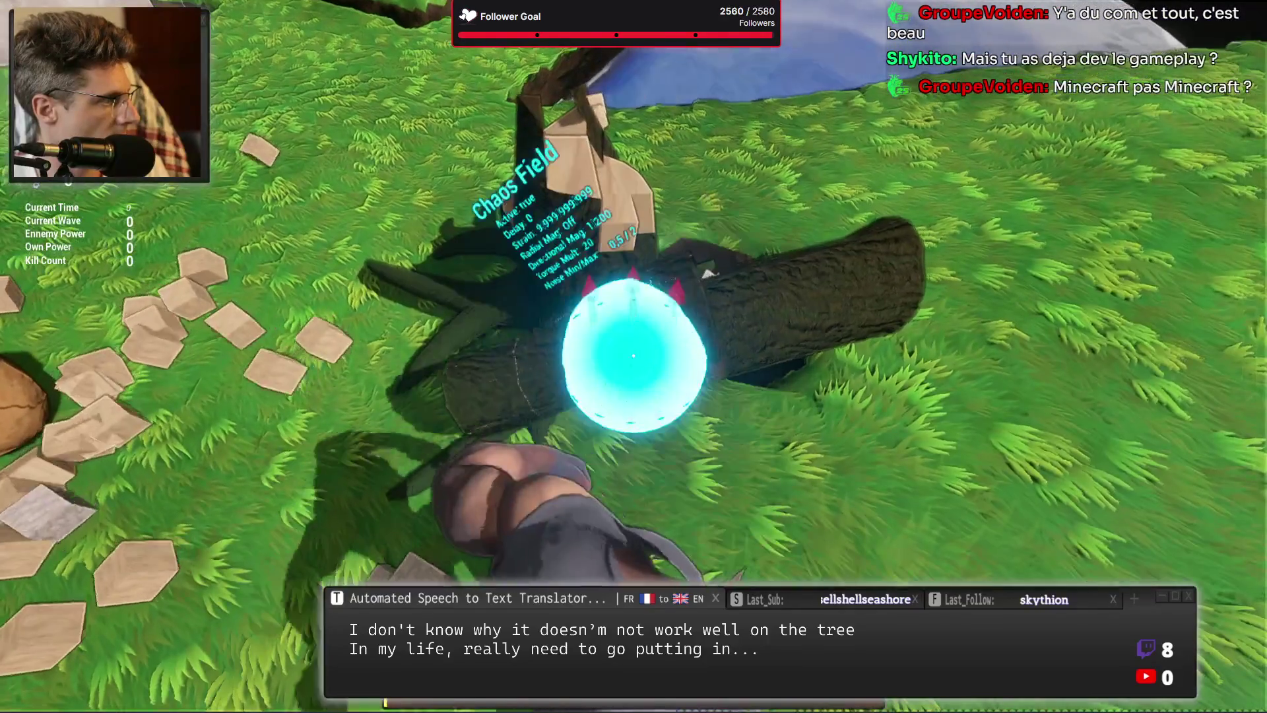
{"action": "left_click", "coordinate": [634, 356]}
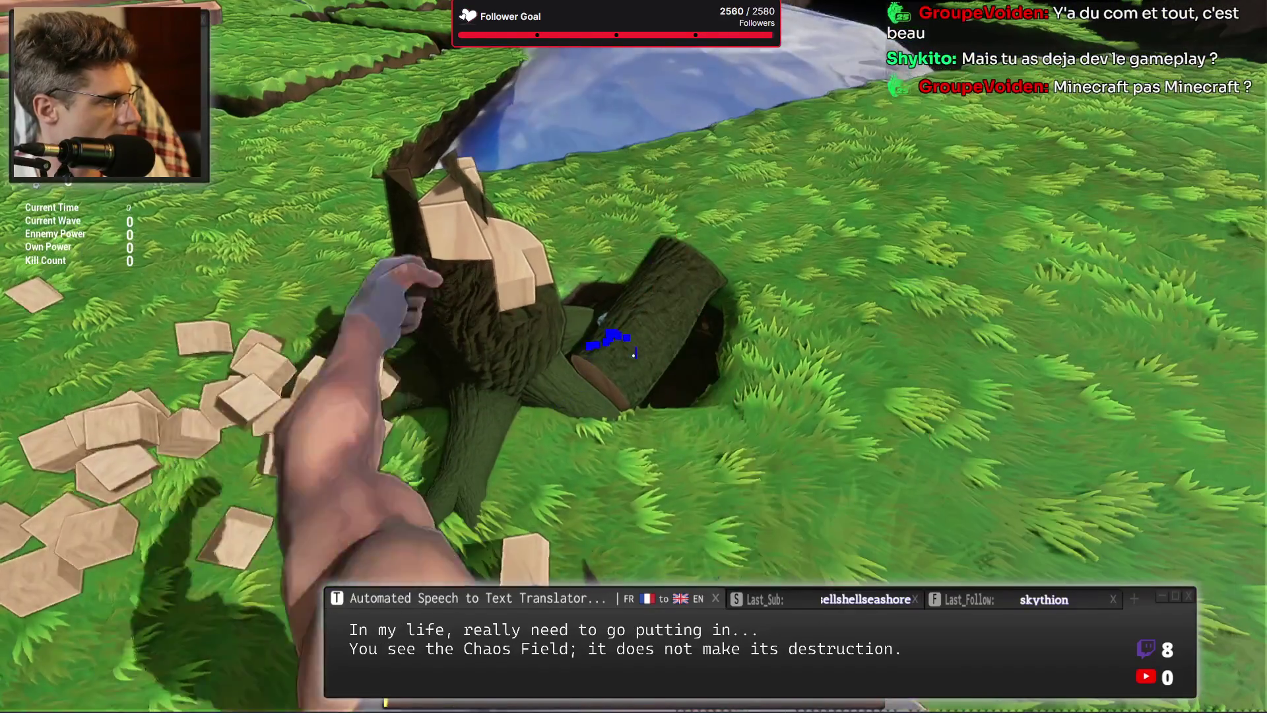
{"action": "left_click", "coordinate": [634, 356]}
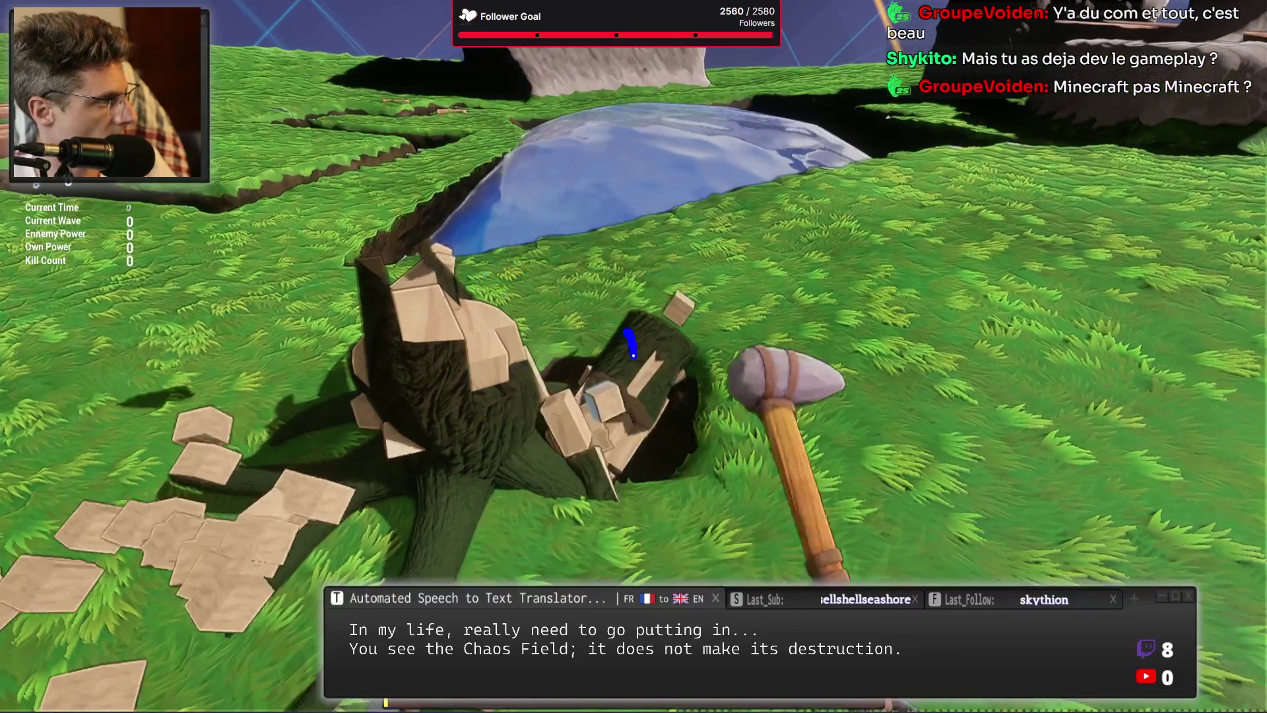
{"action": "left_click", "coordinate": [633, 356]}
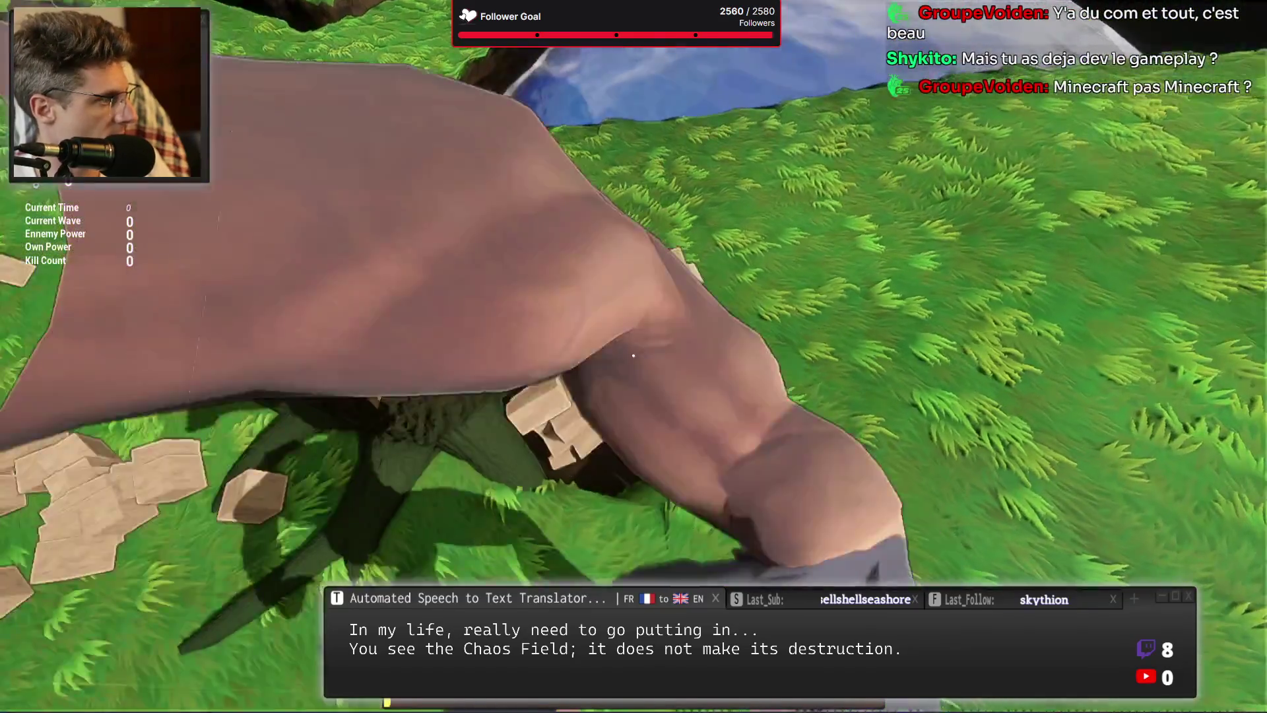
{"action": "left_click", "coordinate": [634, 355]}
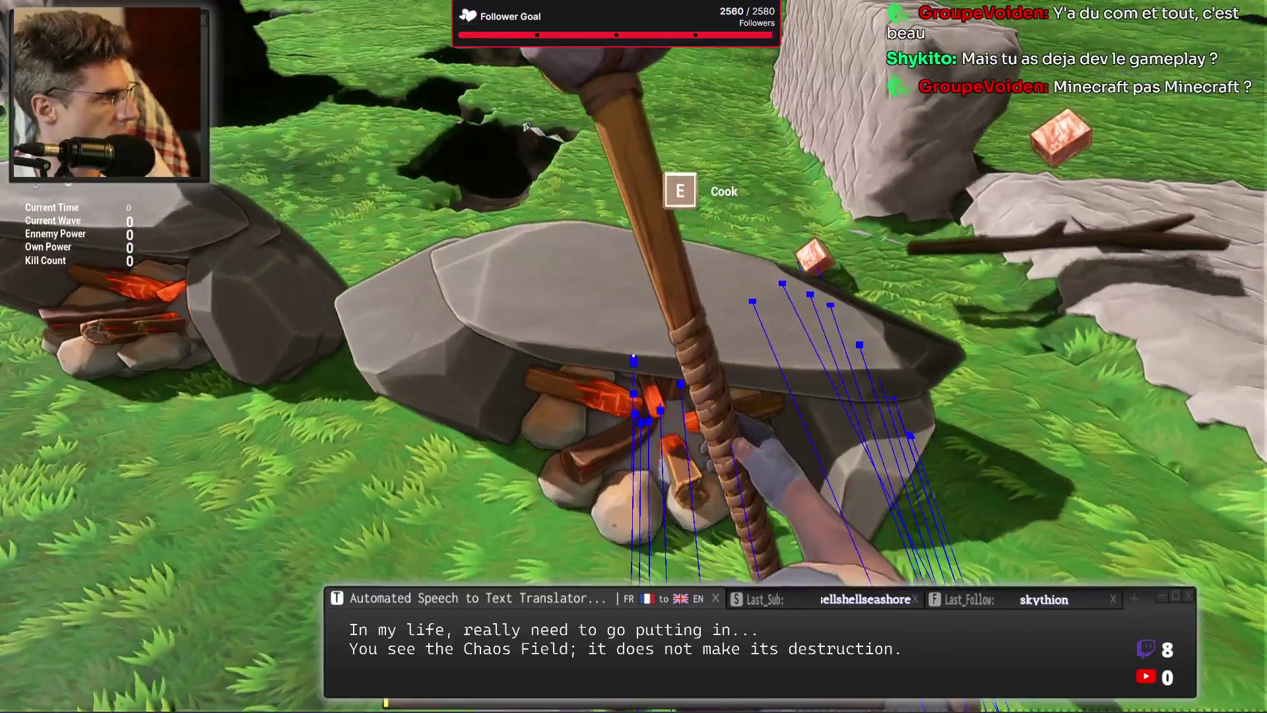
Fuel the cooking fire with wood and charcoal and lay raw ribs on it.
{"action": "key", "text": "e"}
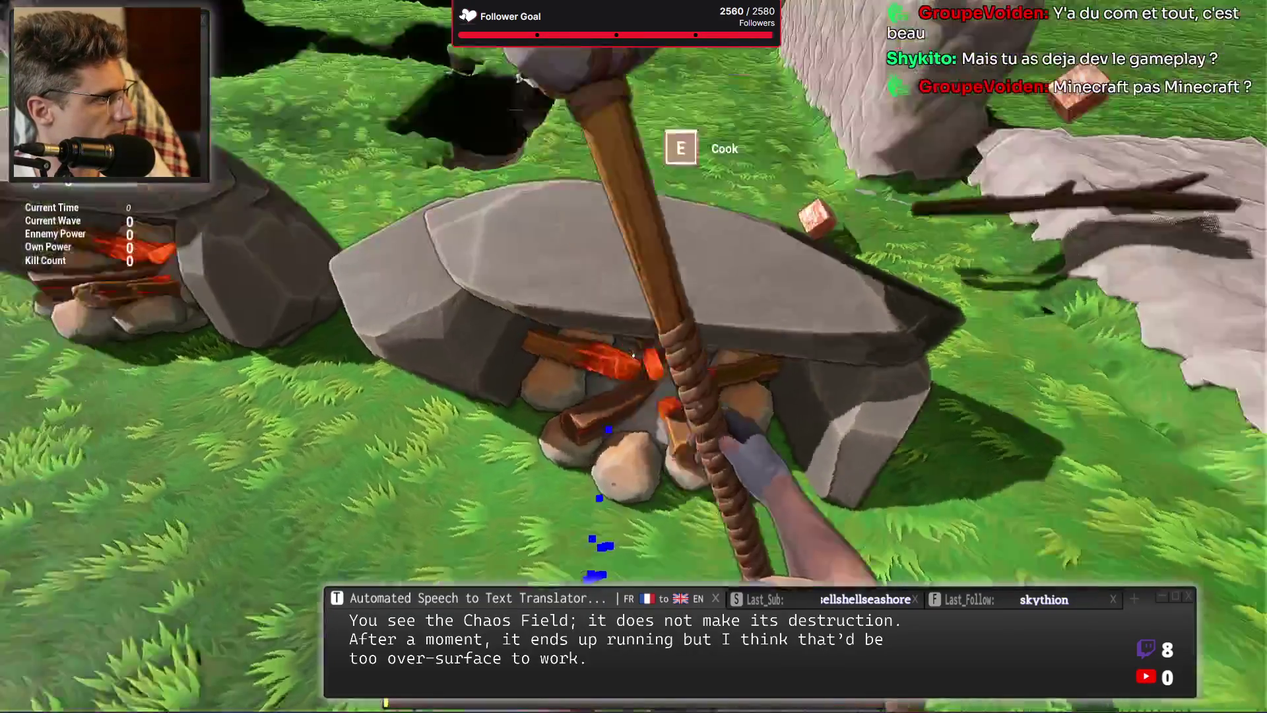
{"action": "key", "text": "e"}
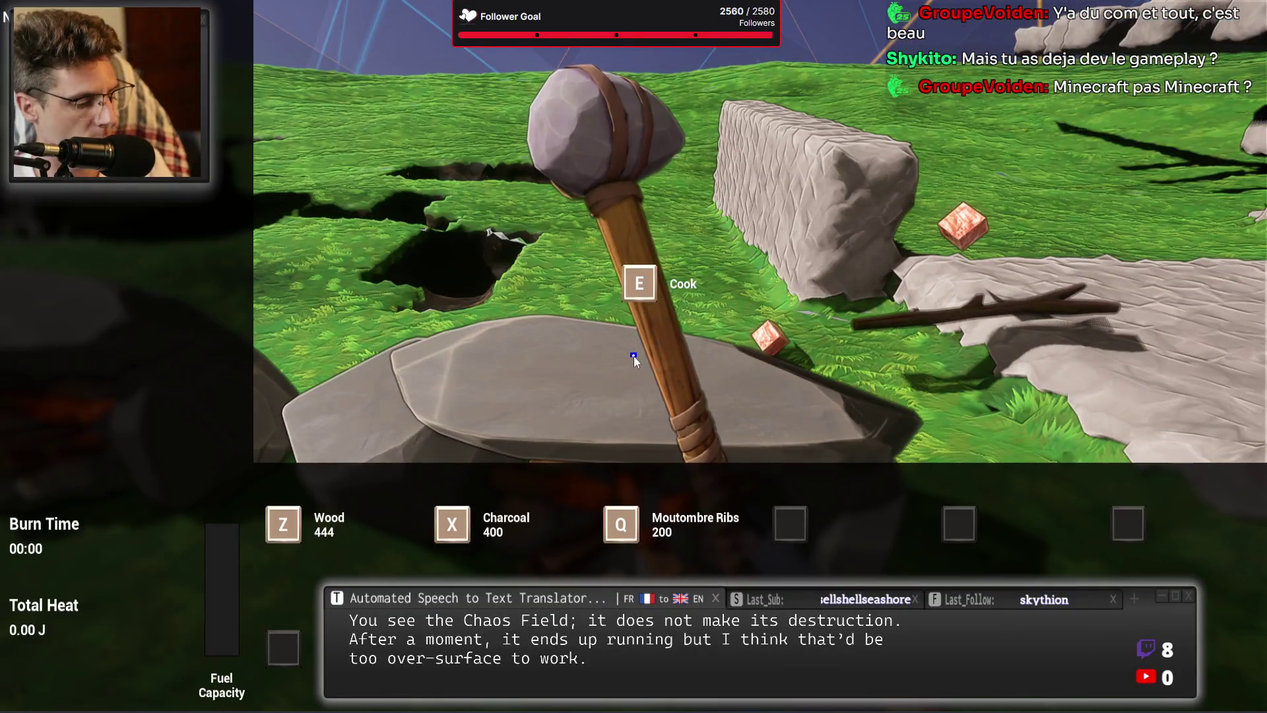
{"action": "key", "text": "z"}
{"action": "key", "text": "x"}
{"action": "key", "text": "x"}
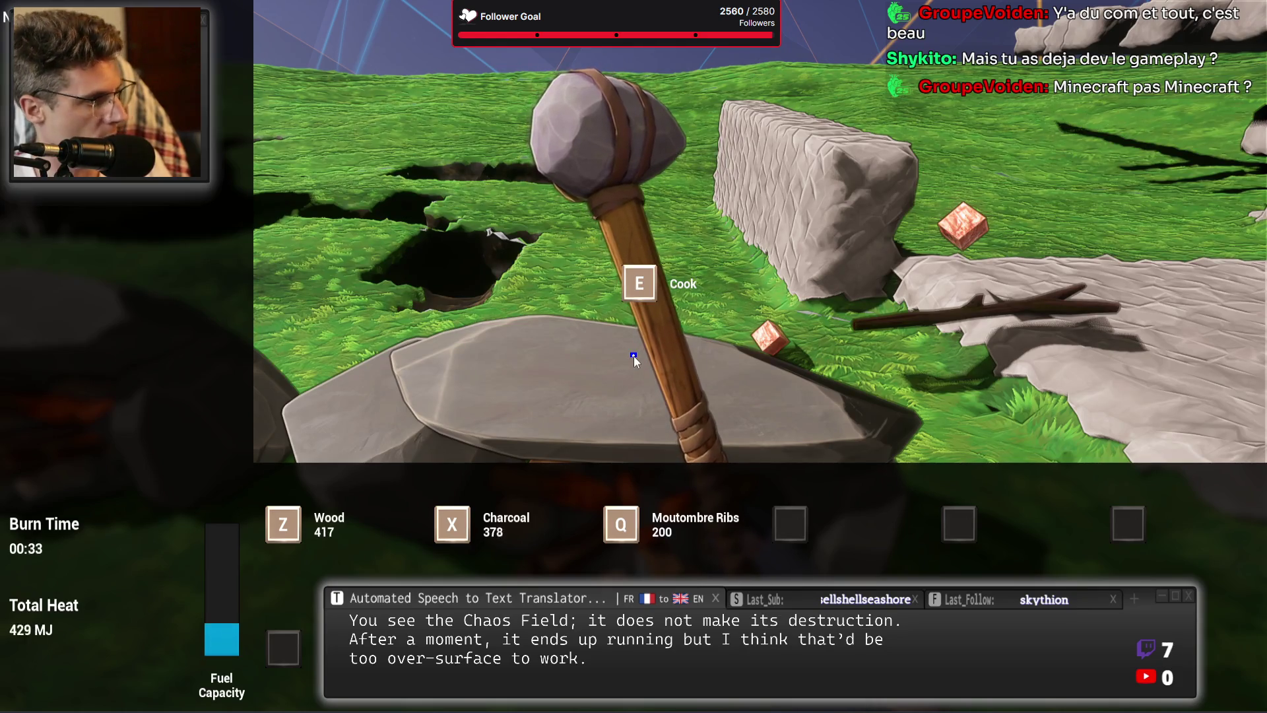
{"action": "key", "text": "q"}
{"action": "key", "text": "q"}
{"action": "key", "text": "q"}
{"action": "key", "text": "q"}
{"action": "key", "text": "q"}
{"action": "key", "text": "q"}
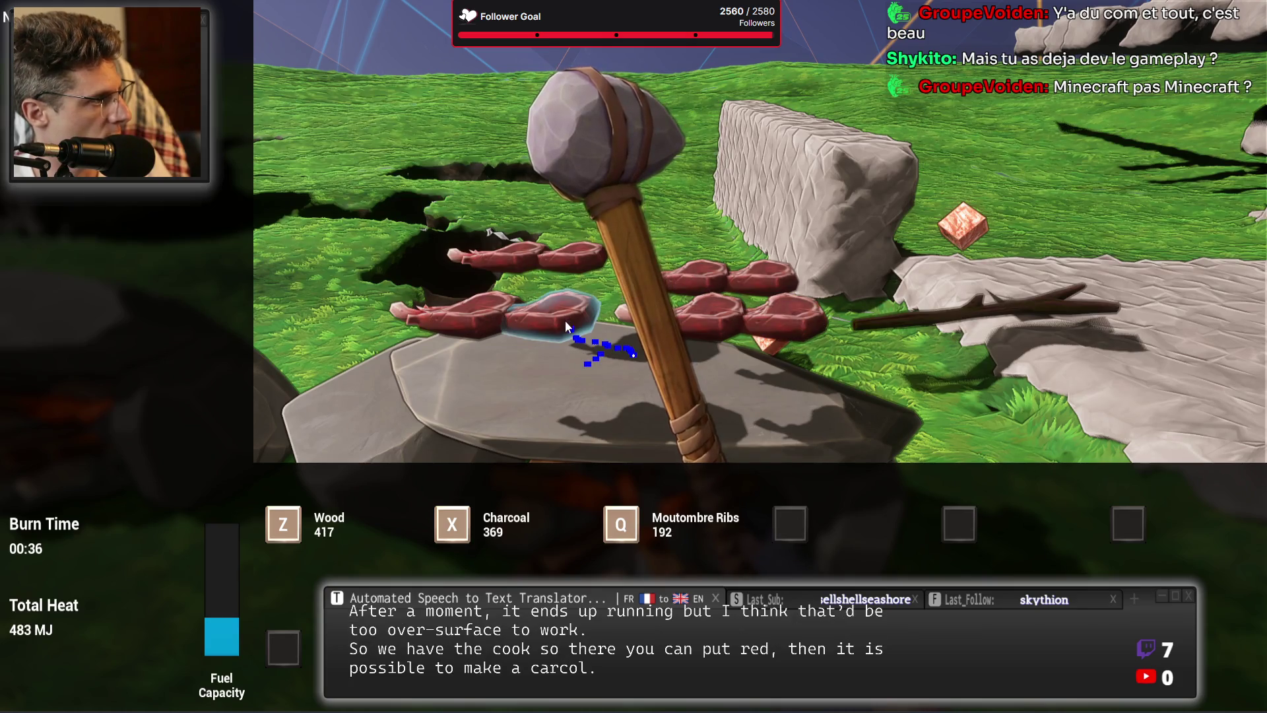
Close the cooking panel and walk toward the smelter.
{"action": "key", "text": "Escape"}
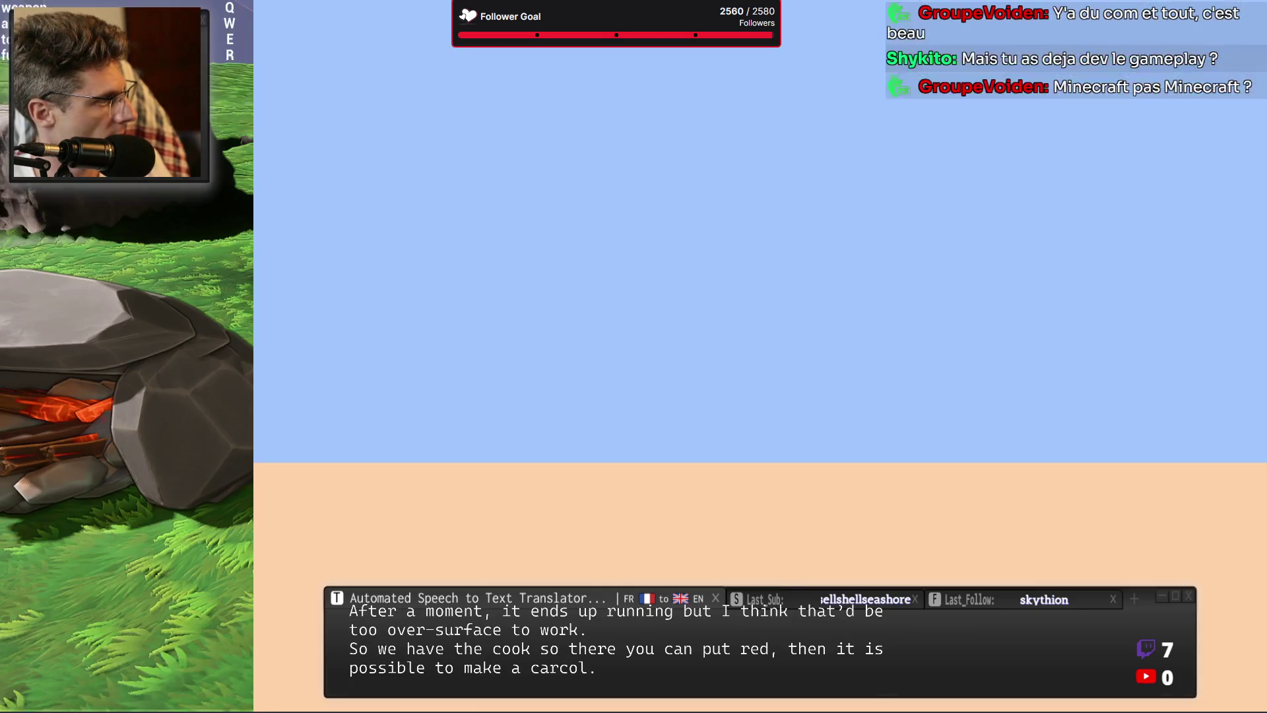
{"action": "key", "text": "s"}
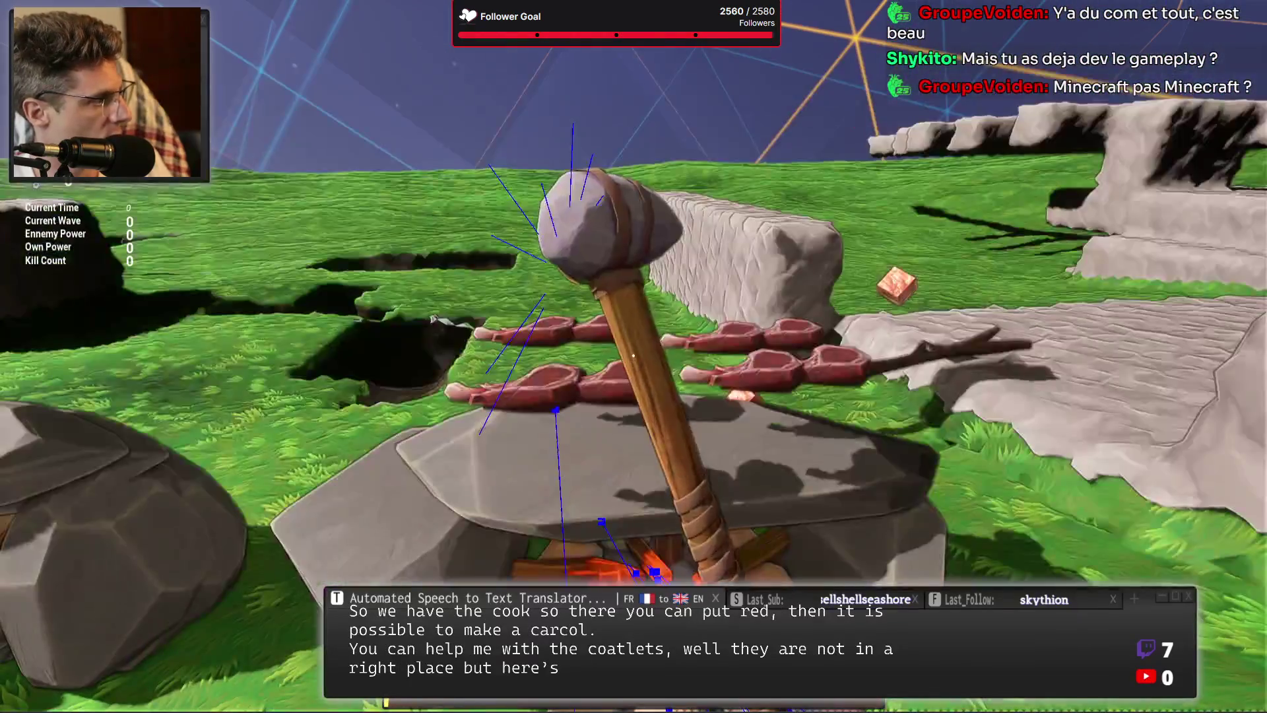
{"action": "key", "text": "w"}
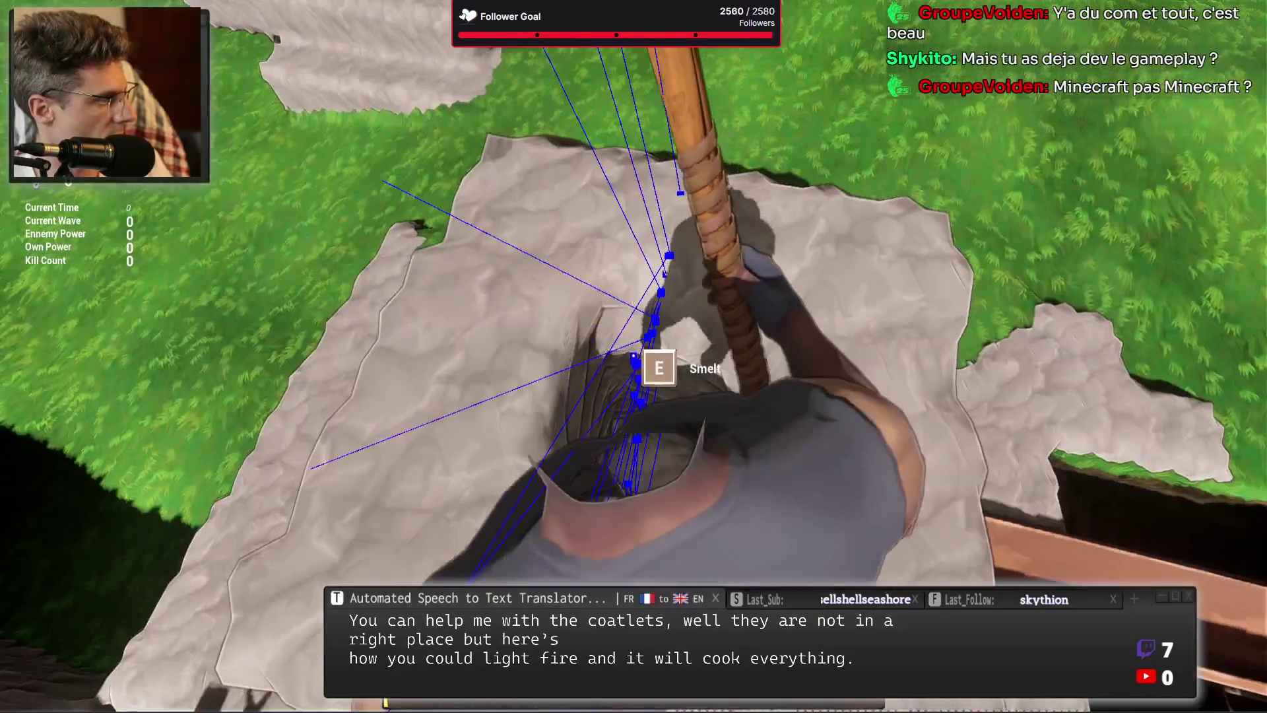
Load three batches each of copper and tin ore into the smelter, fuelled with wood and charcoal.
{"action": "key", "text": "e"}
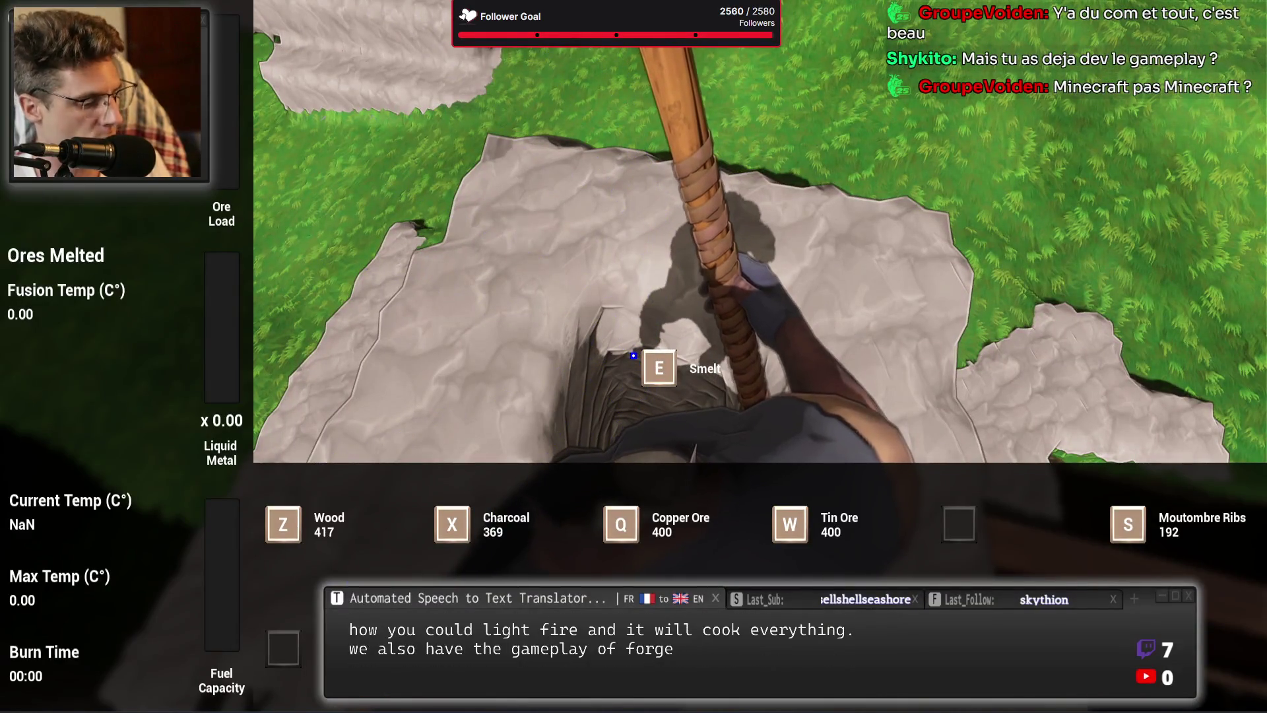
{"action": "key", "text": "w"}
{"action": "key", "text": "q"}
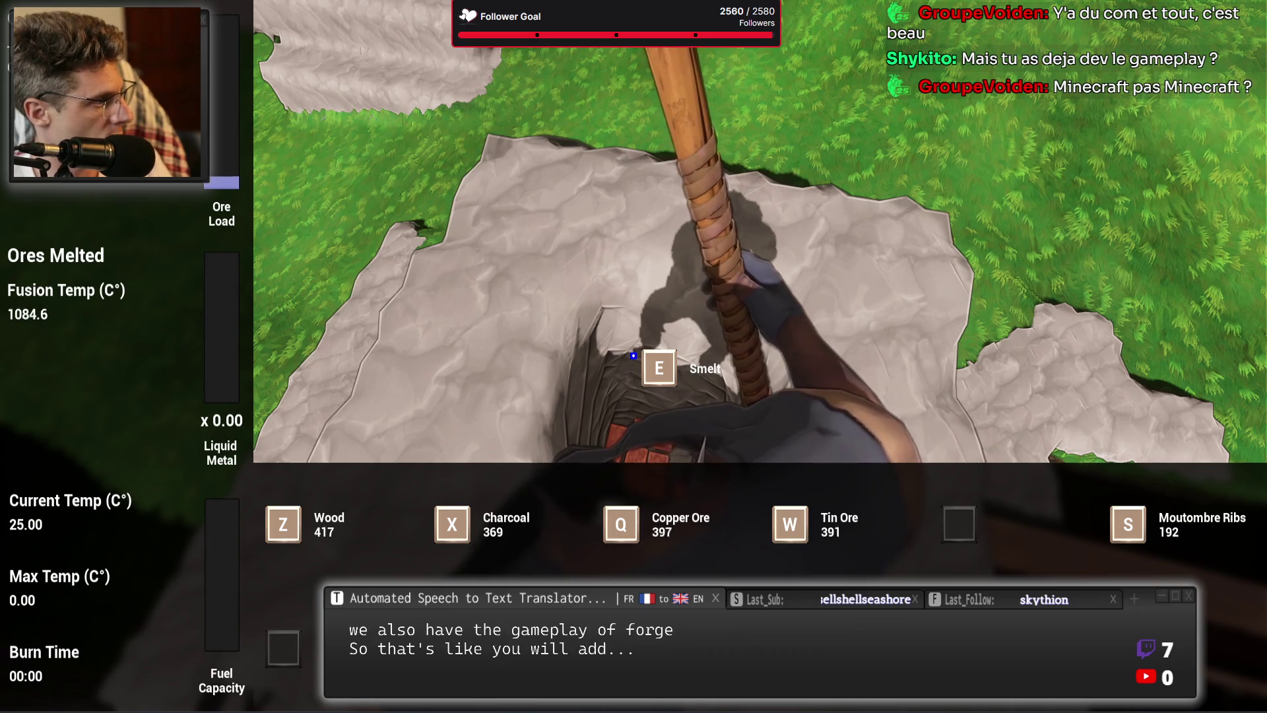
{"action": "key", "text": "q"}
{"action": "key", "text": "w"}
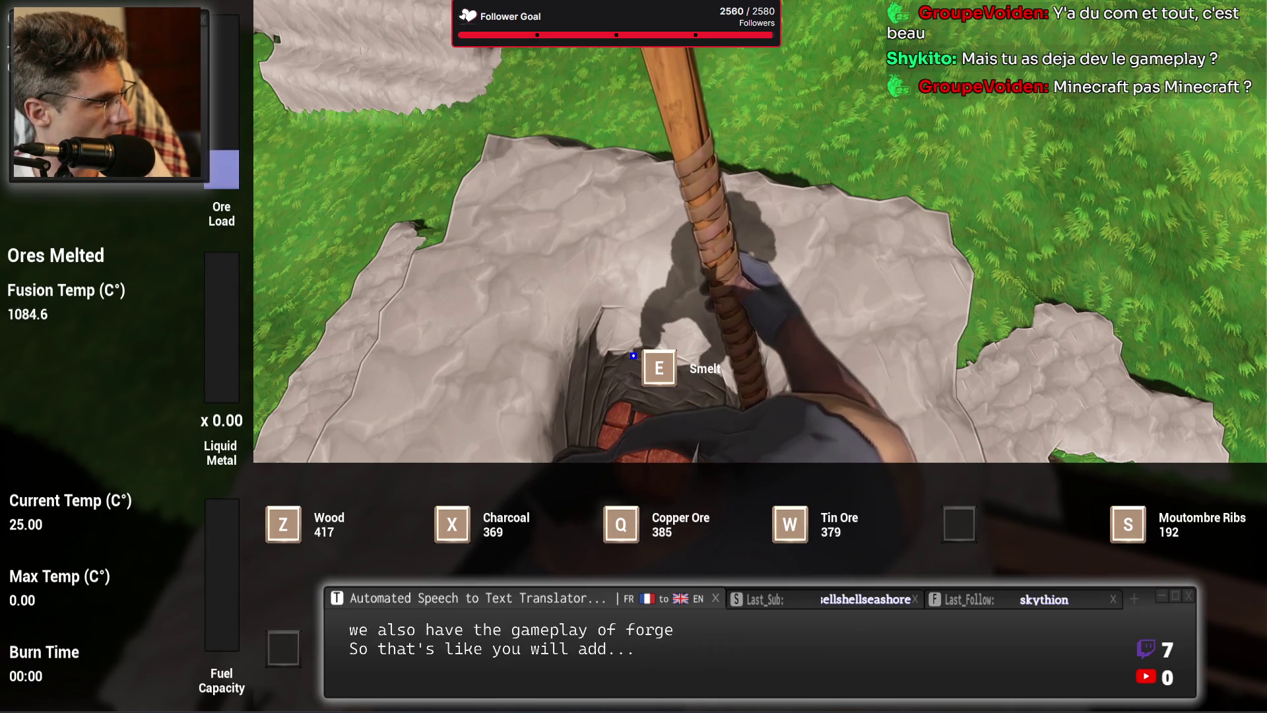
{"action": "key", "text": "q"}
{"action": "key", "text": "w"}
{"action": "key", "text": "z"}
{"action": "key", "text": "x"}
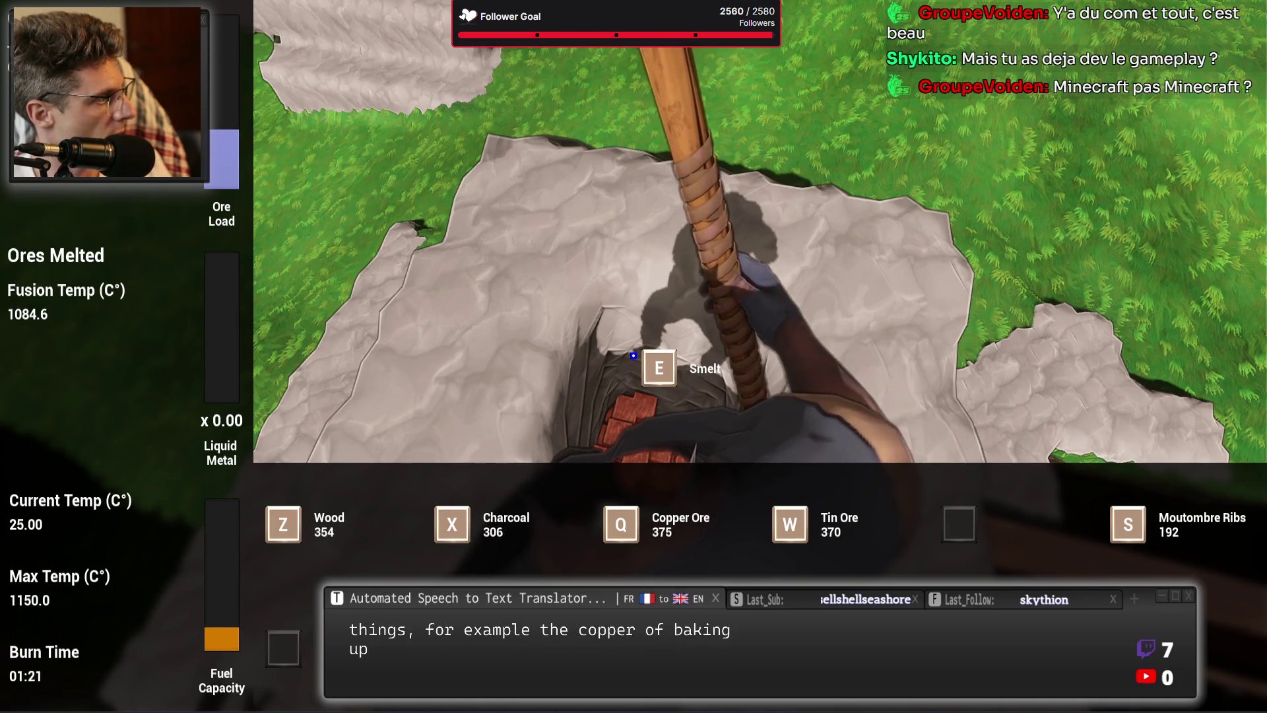
{"action": "key", "text": "e"}
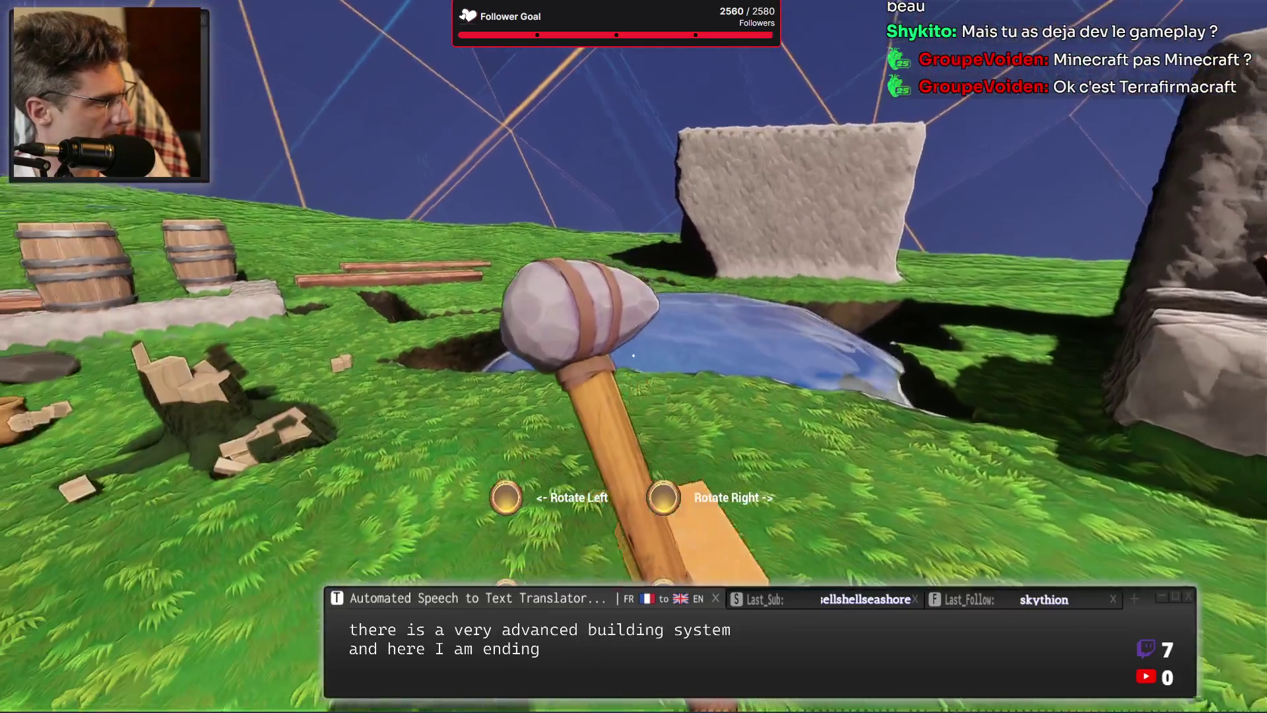
Leave the player view and return to the editor viewport.
{"action": "key", "text": "Escape"}
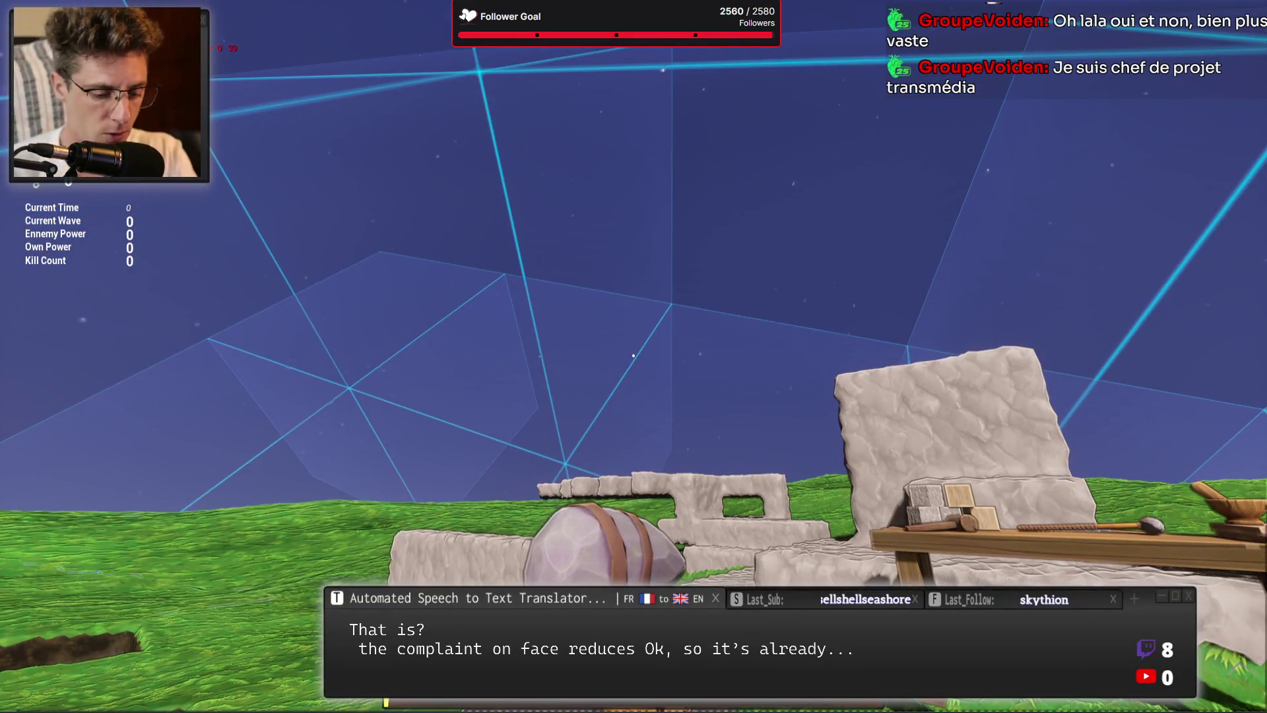
Eject with F8, fly out over the planet's PCG grid cells, then stop PIE to read the Output Log.
{"action": "key", "text": "F8"}
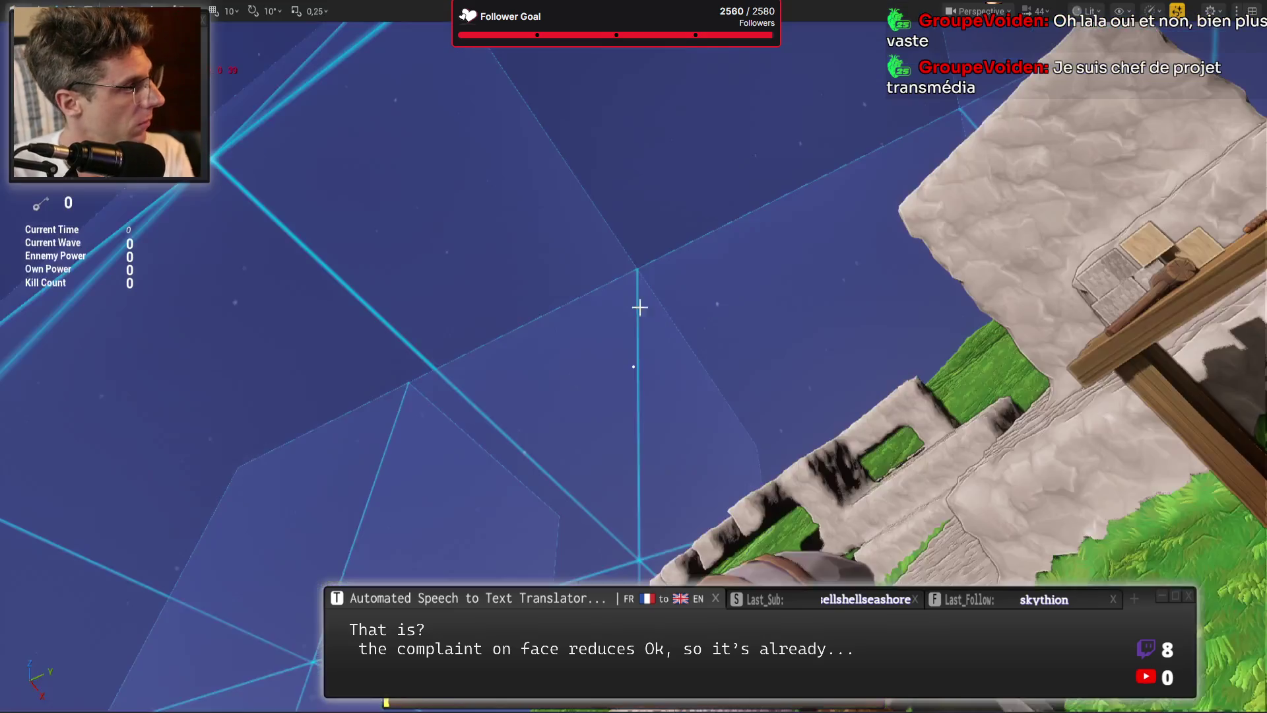
{"action": "scroll", "coordinate": [633, 366], "scroll_direction": "down", "scroll_amount": 10}
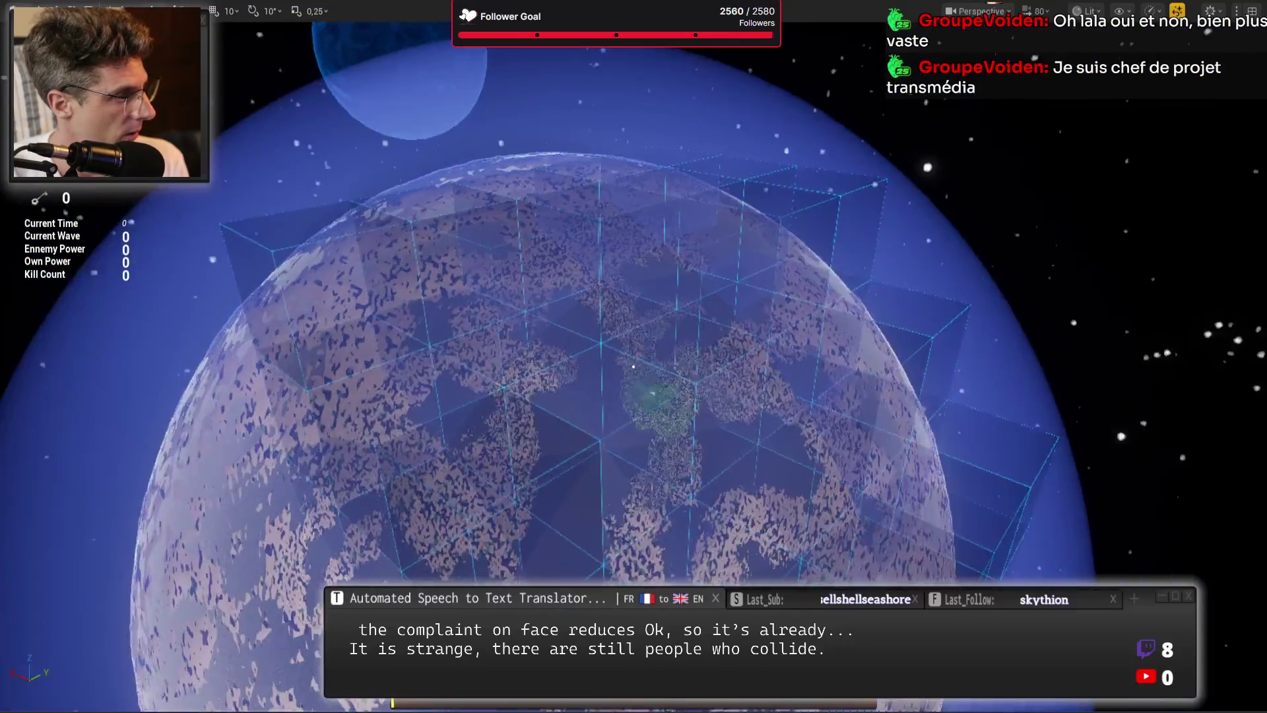
{"action": "mouse_move", "coordinate": [634, 366]}
{"action": "left_mouse_down"}
{"action": "mouse_move", "coordinate": [541, 330]}
{"action": "mouse_move", "coordinate": [634, 366]}
{"action": "left_mouse_up"}
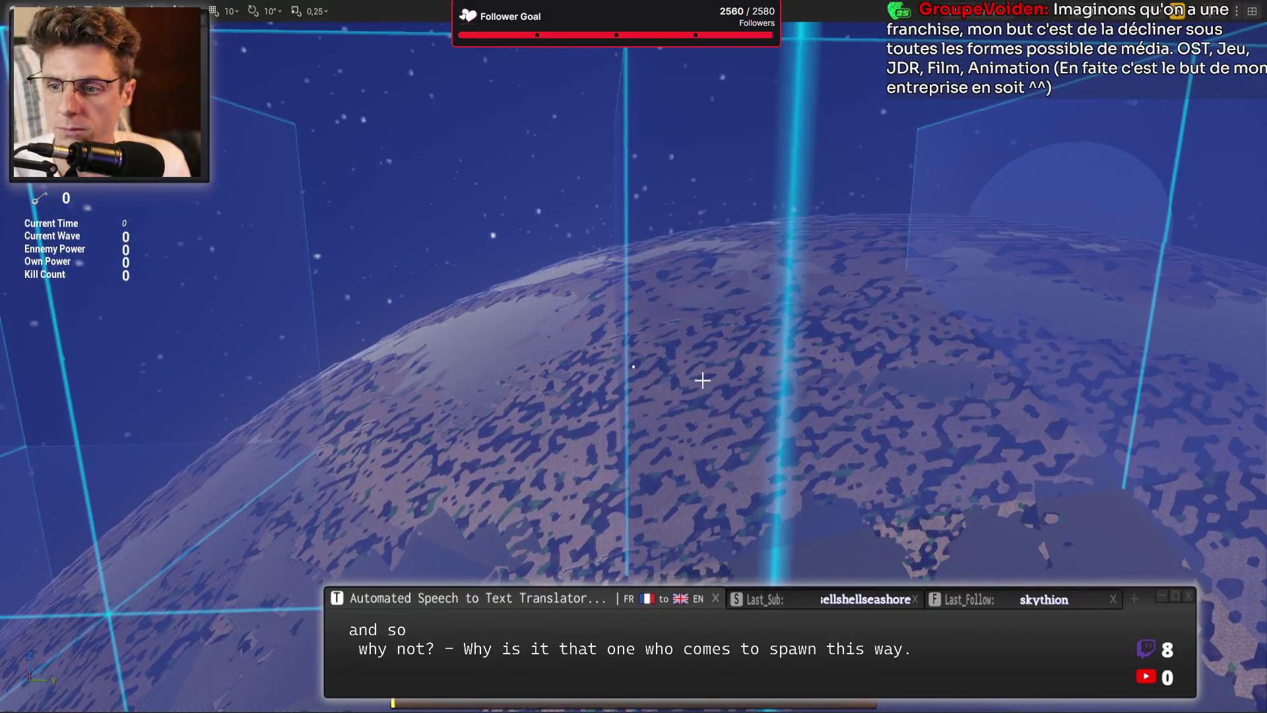
{"action": "key", "text": "Escape"}
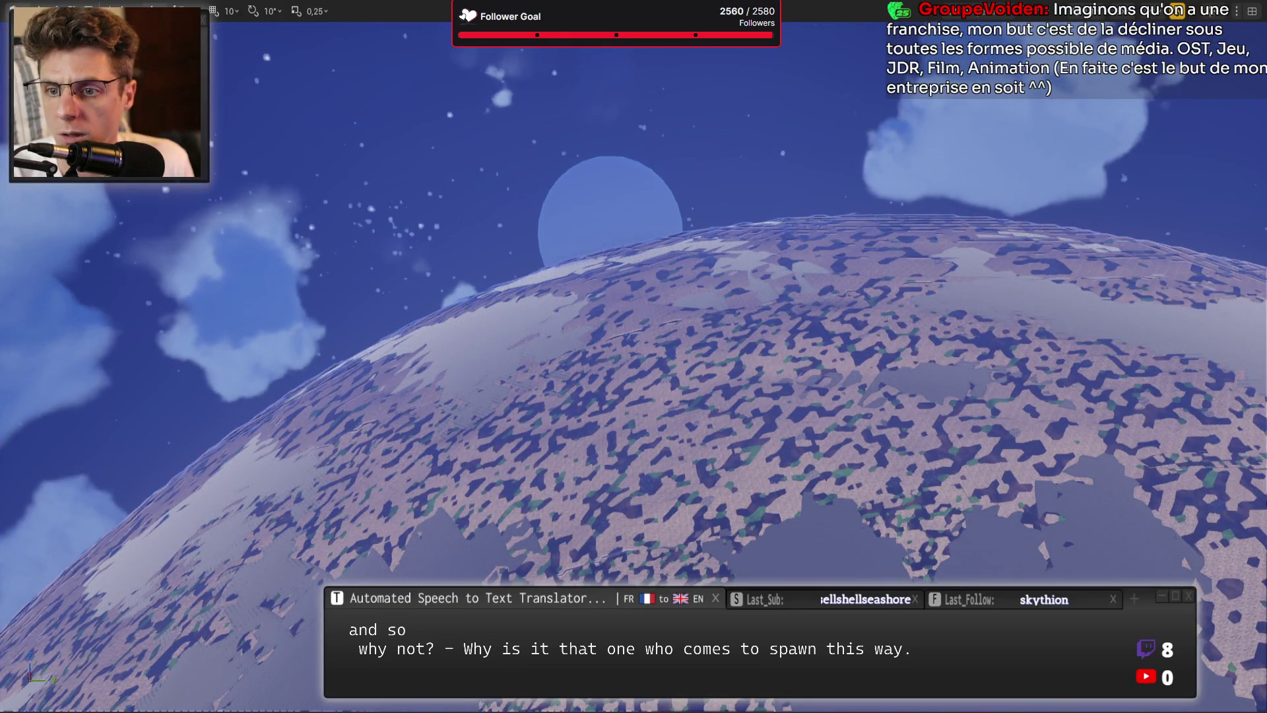
{"action": "key", "text": "Escape"}
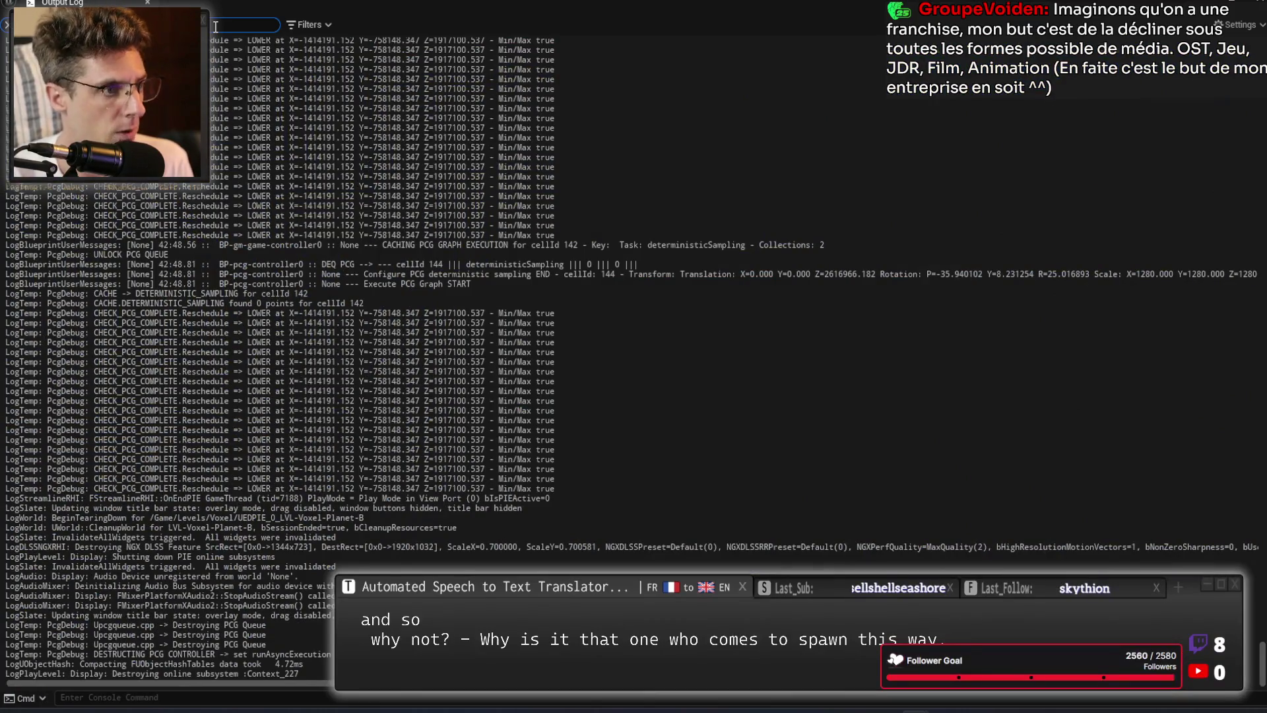
Clear the log selections and close the Output Log to return to the InitPcgComponent graph.
{"action": "scroll", "coordinate": [532, 295], "scroll_direction": "up", "scroll_amount": 15}
{"action": "left_click", "coordinate": [274, 90]}
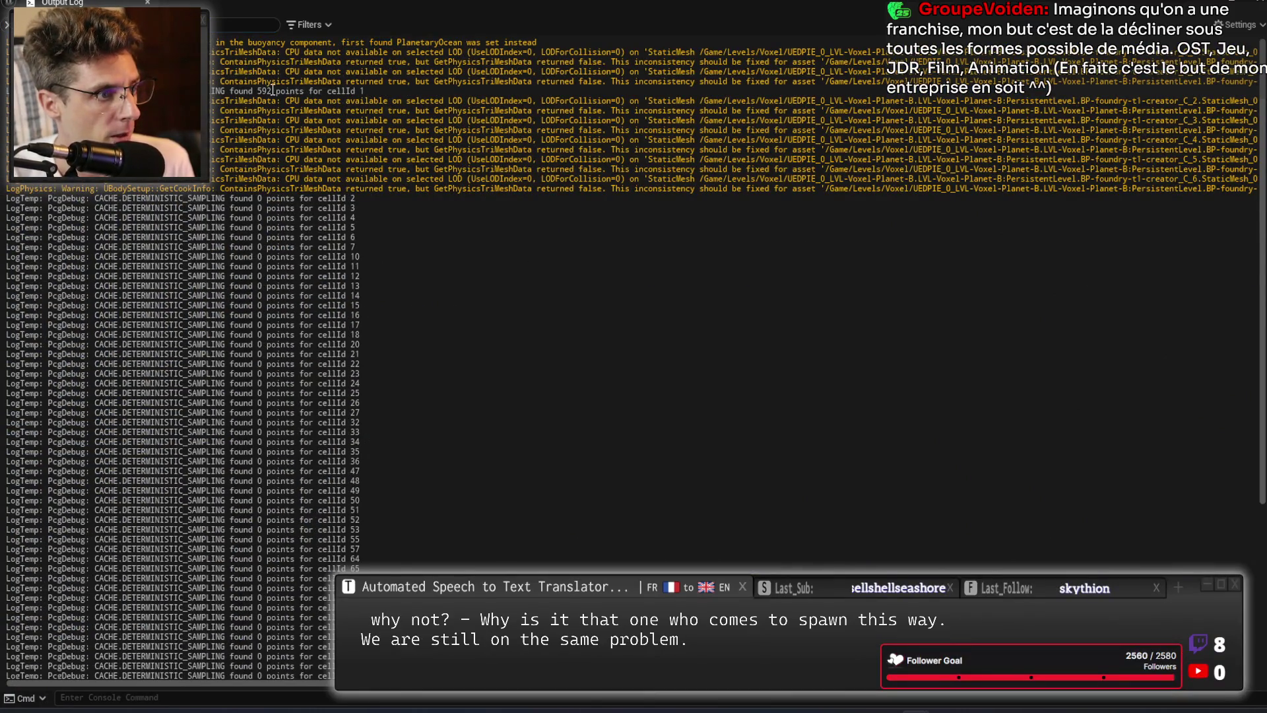
{"action": "left_click", "coordinate": [377, 280]}
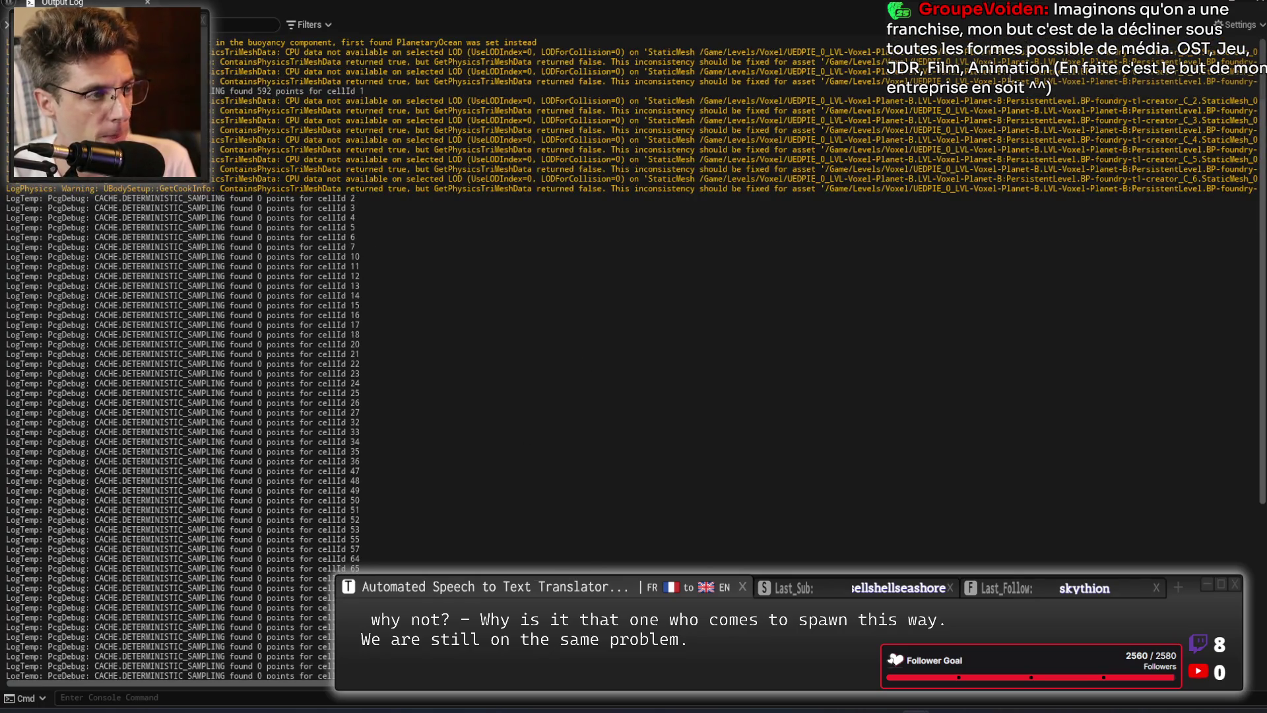
{"action": "left_click", "coordinate": [1073, 2]}
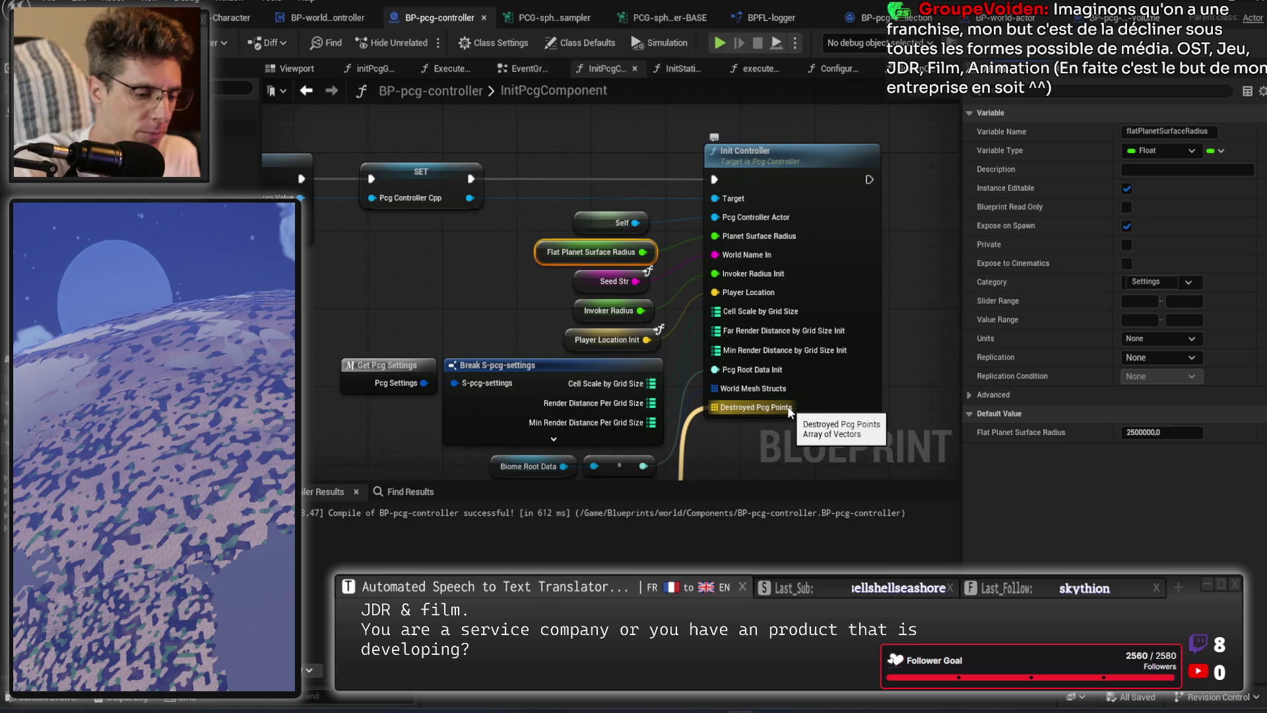
Run Find References on the Flat Planet Surface Radius variable node.
{"action": "left_click", "coordinate": [547, 327]}
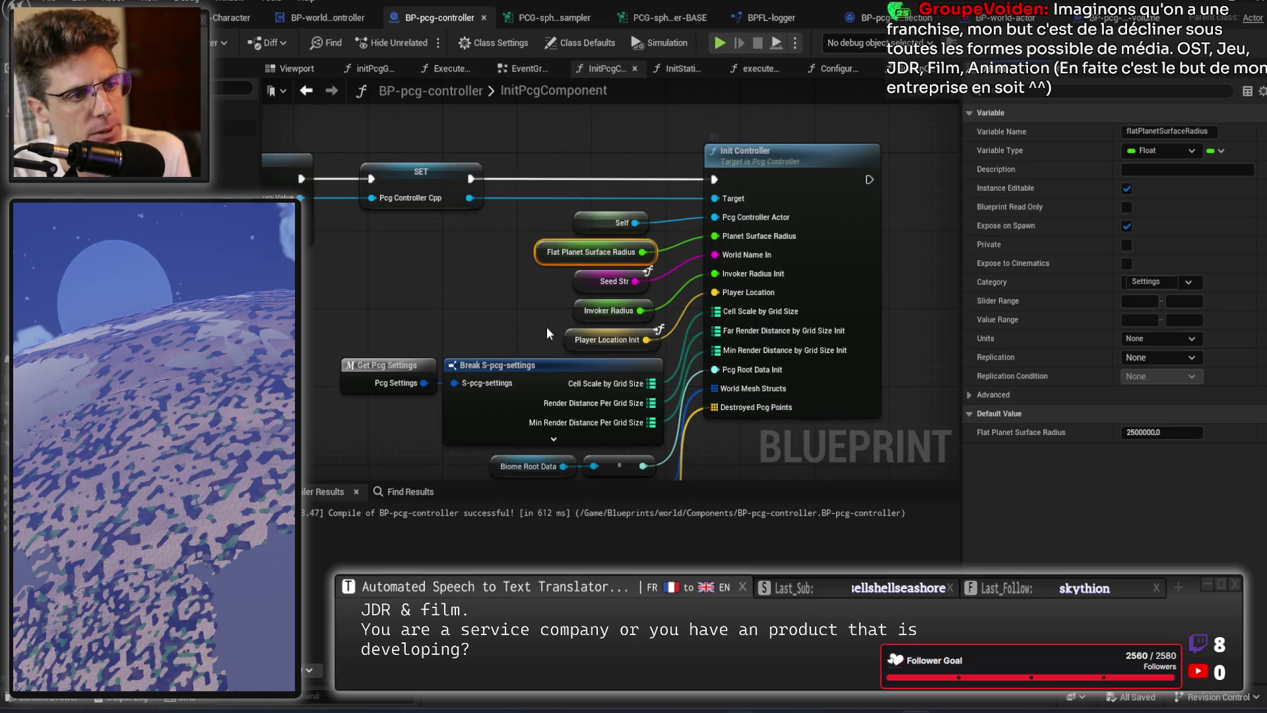
{"action": "left_click", "coordinate": [555, 252]}
{"action": "left_click_drag", "start_coordinate": [492, 322], "coordinate": [660, 281]}
{"action": "right_click", "coordinate": [760, 211]}
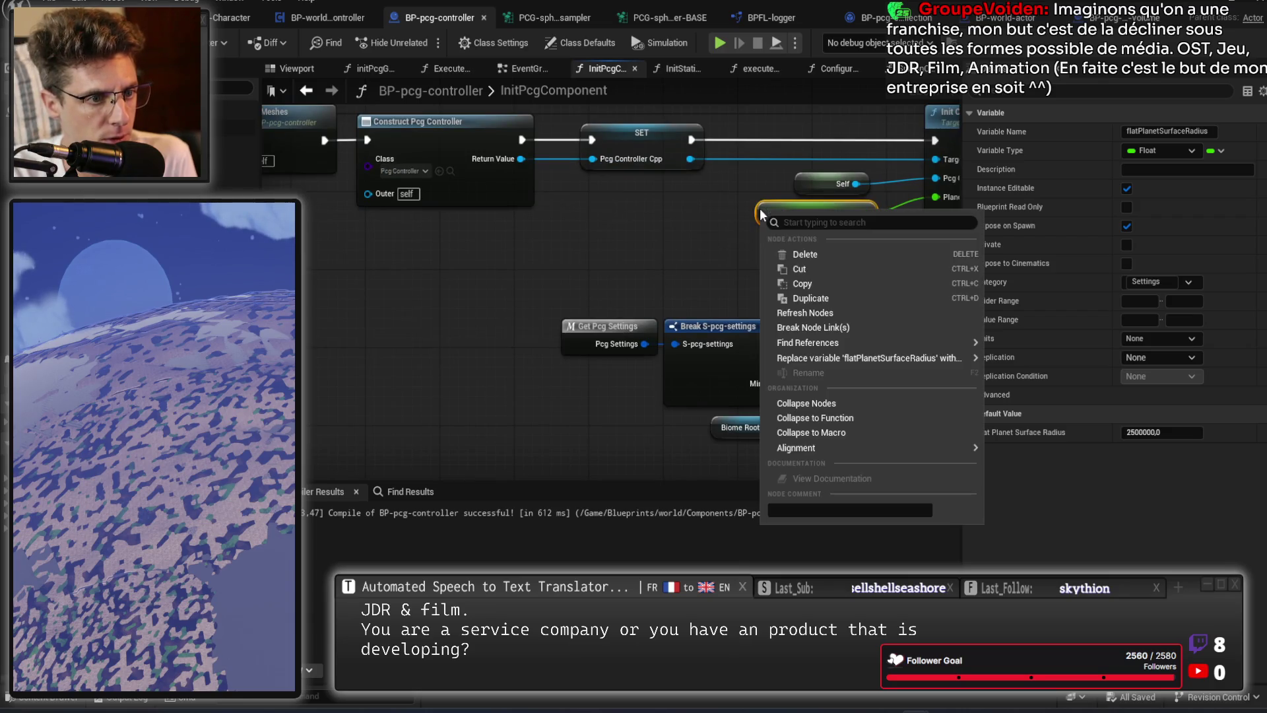
{"action": "mouse_move", "coordinate": [818, 342]}
{"action": "left_click", "coordinate": [1037, 353]}
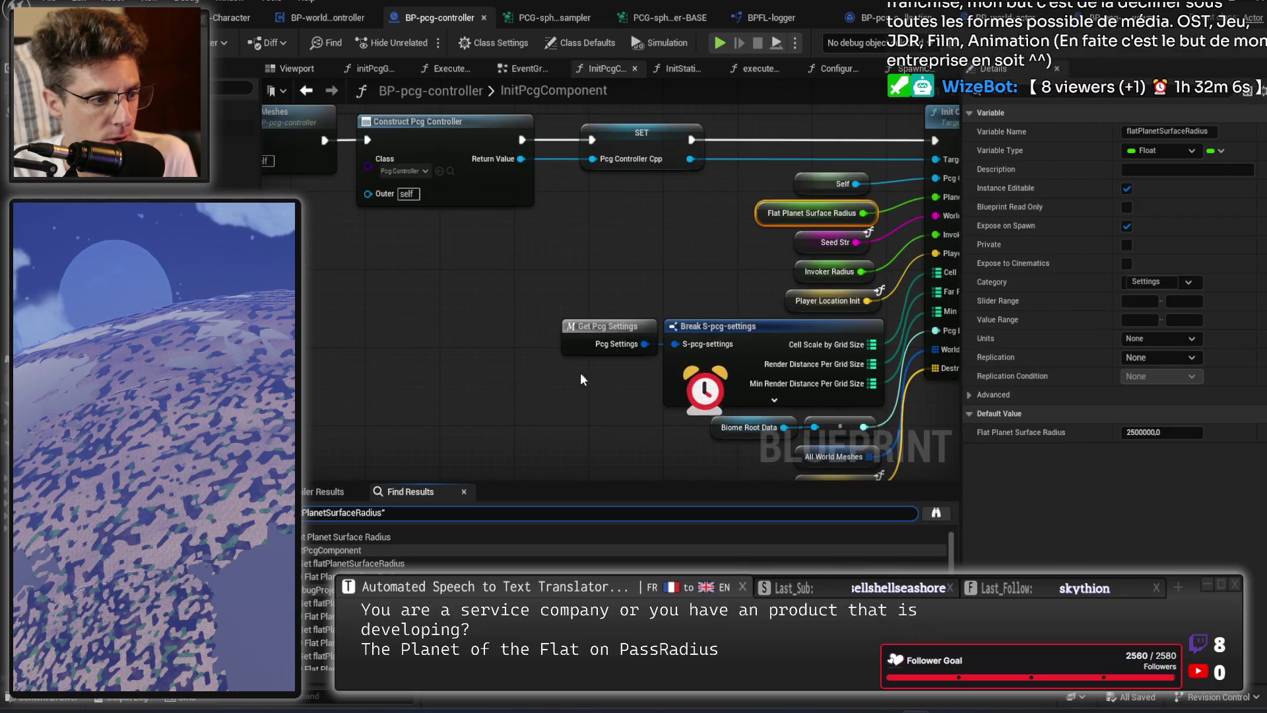
Review the planet radius Find Results, then switch to BP-gm-game-controller's initSequence graph.
{"action": "scroll", "coordinate": [381, 567], "scroll_direction": "down", "scroll_amount": 3}
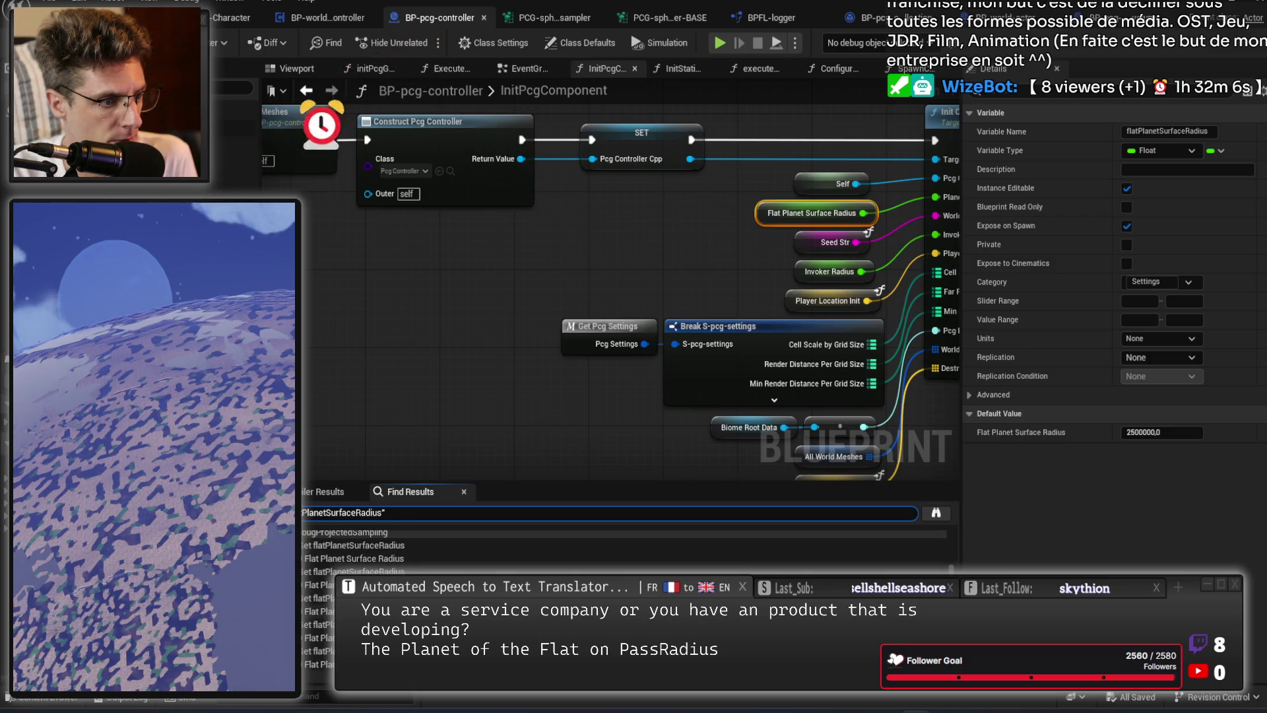
{"action": "scroll", "coordinate": [382, 554], "scroll_direction": "up", "scroll_amount": 2}
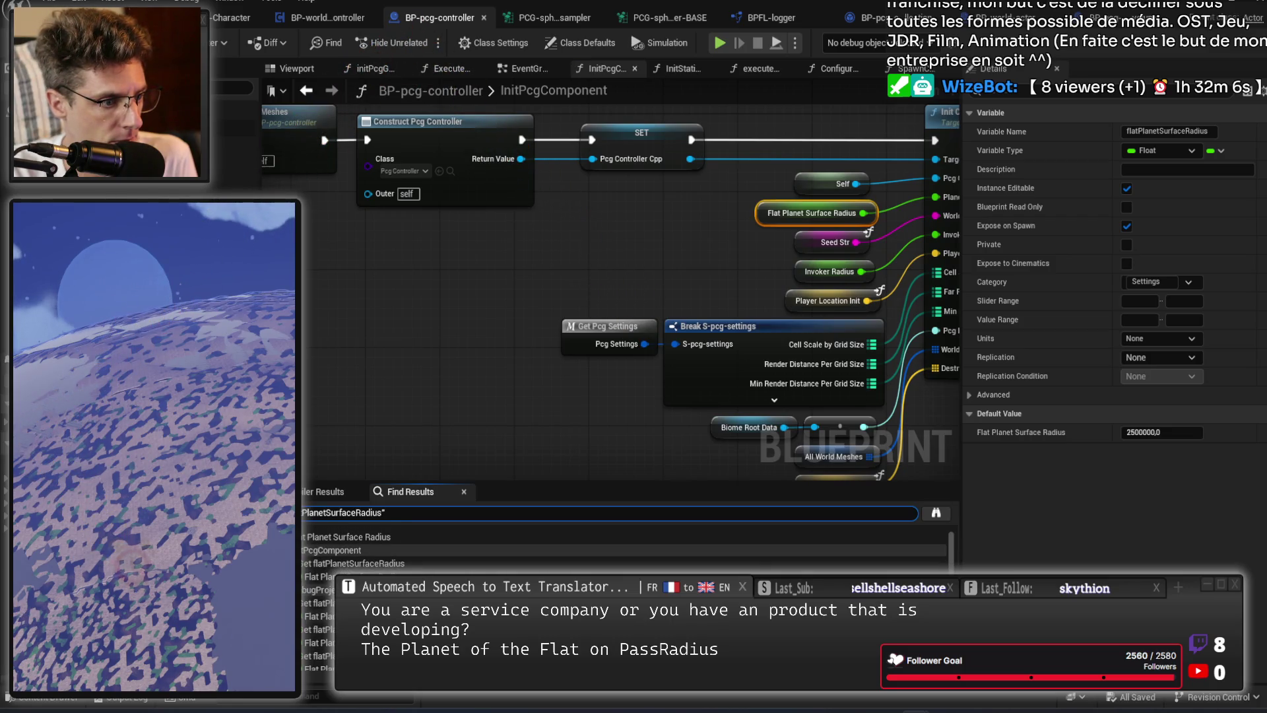
{"action": "left_click", "coordinate": [318, 616]}
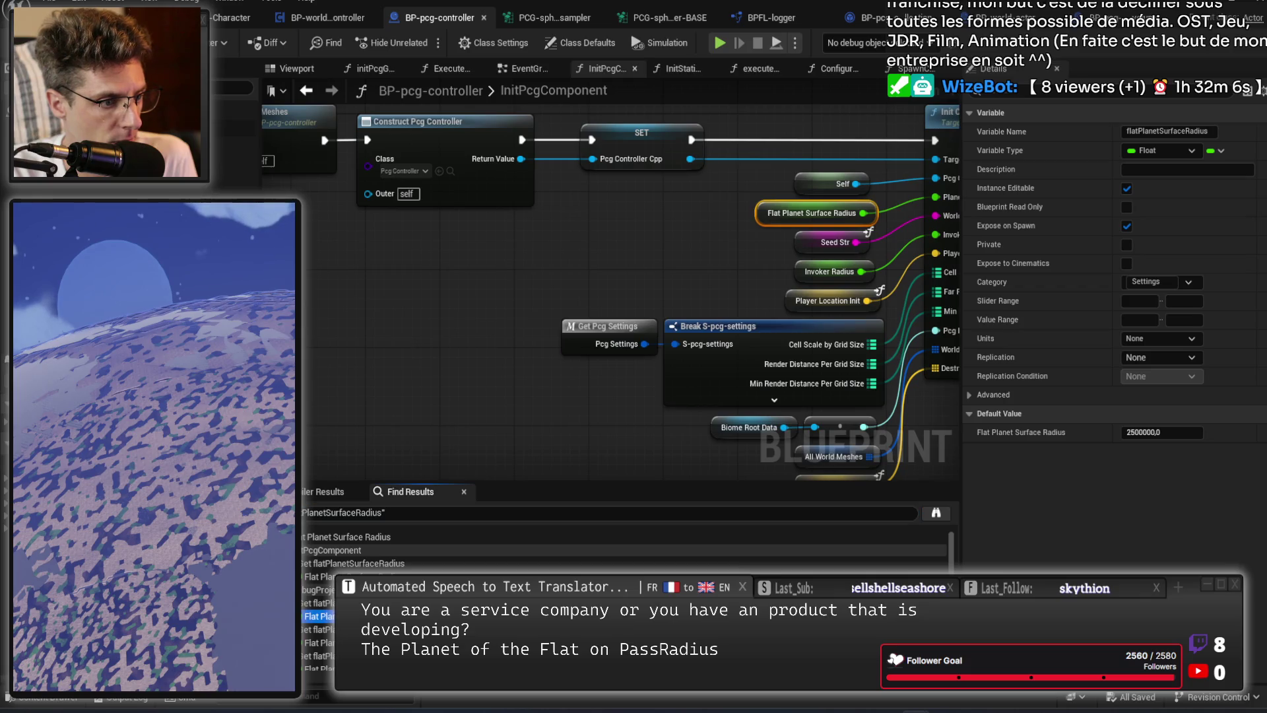
{"action": "left_click", "coordinate": [490, 302]}
{"action": "scroll", "coordinate": [490, 303], "scroll_direction": "down", "scroll_amount": 10}
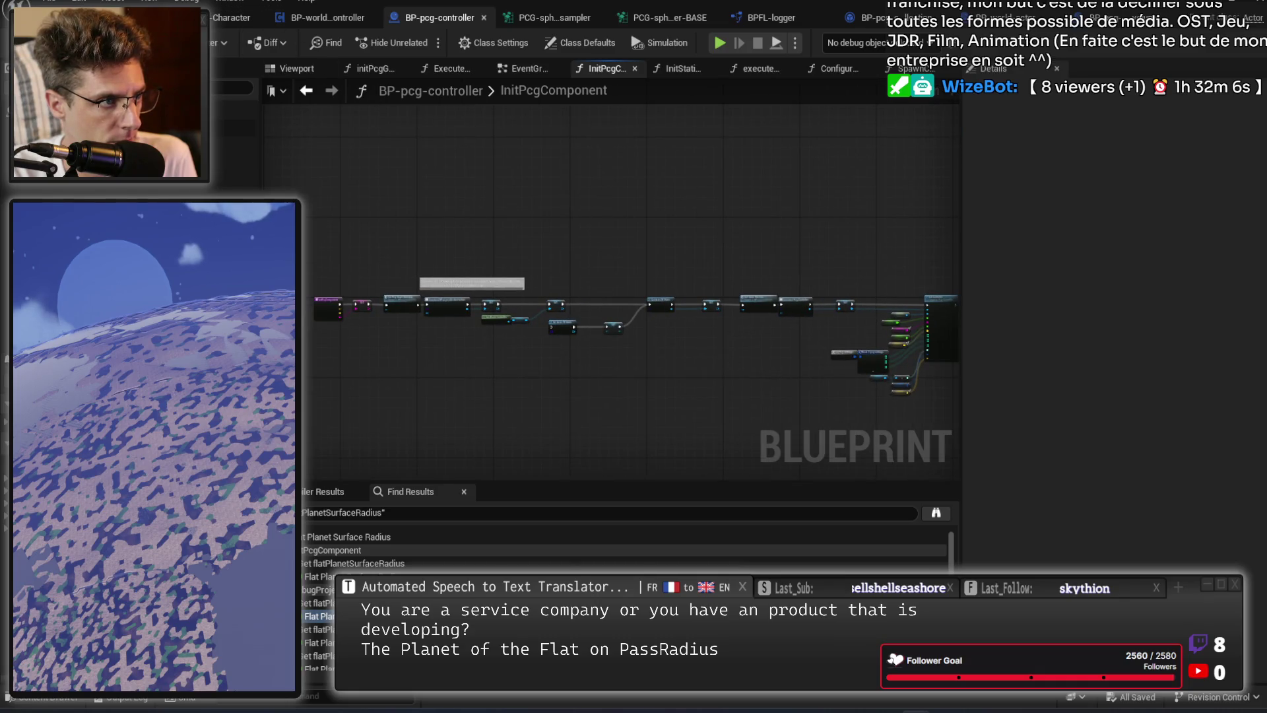
{"action": "left_click", "coordinate": [152, 18]}
{"action": "scroll", "coordinate": [753, 240], "scroll_direction": "down", "scroll_amount": 8}
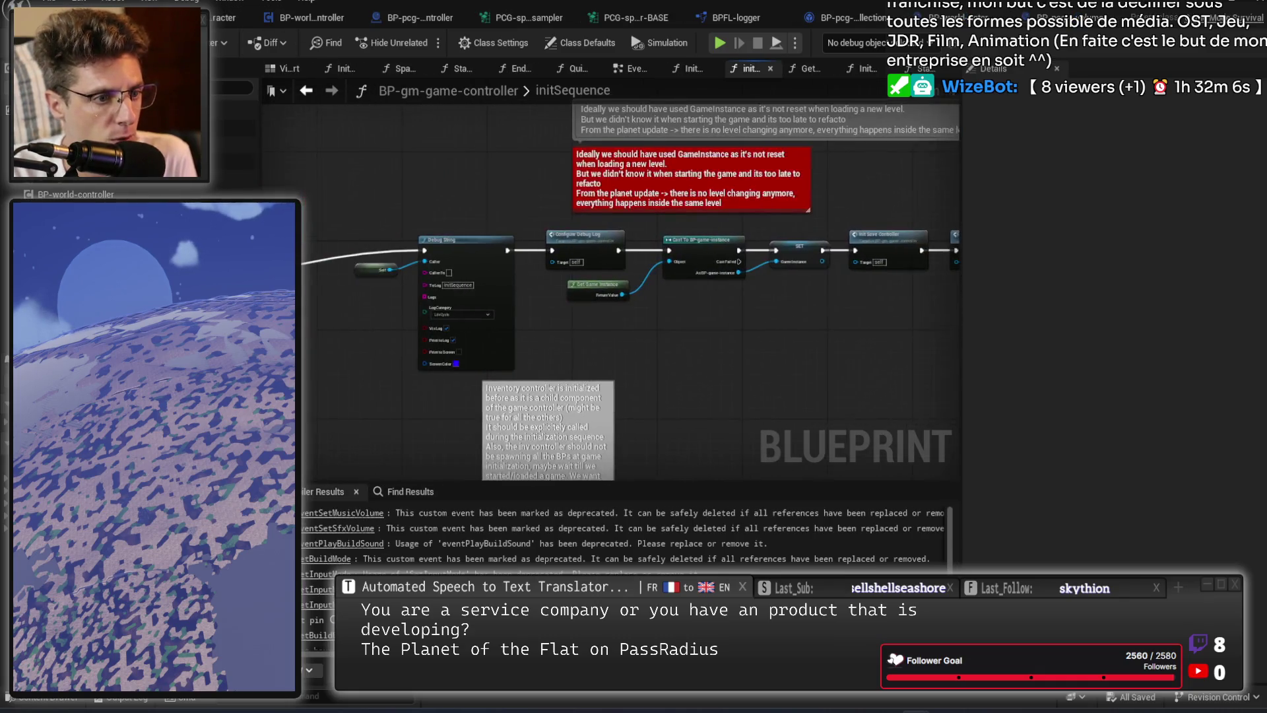
{"action": "scroll", "coordinate": [575, 271], "scroll_direction": "up", "scroll_amount": 6}
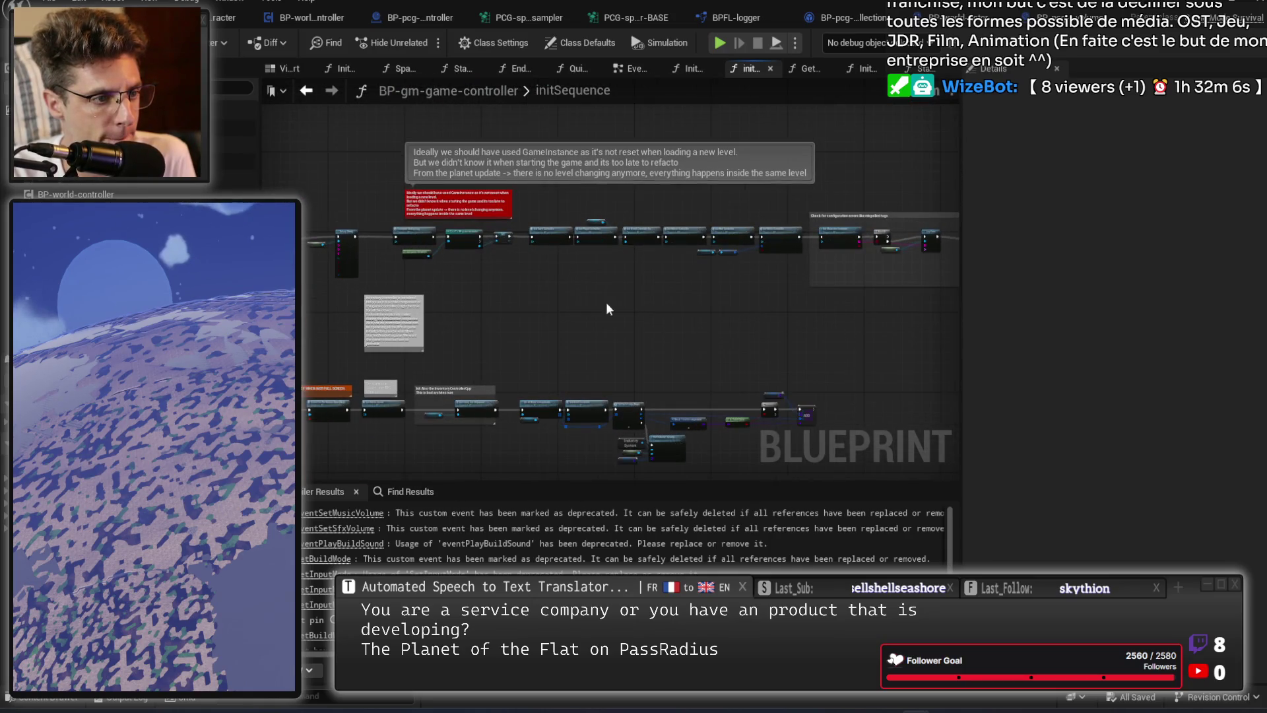
{"action": "scroll", "coordinate": [579, 245], "scroll_direction": "up", "scroll_amount": 4}
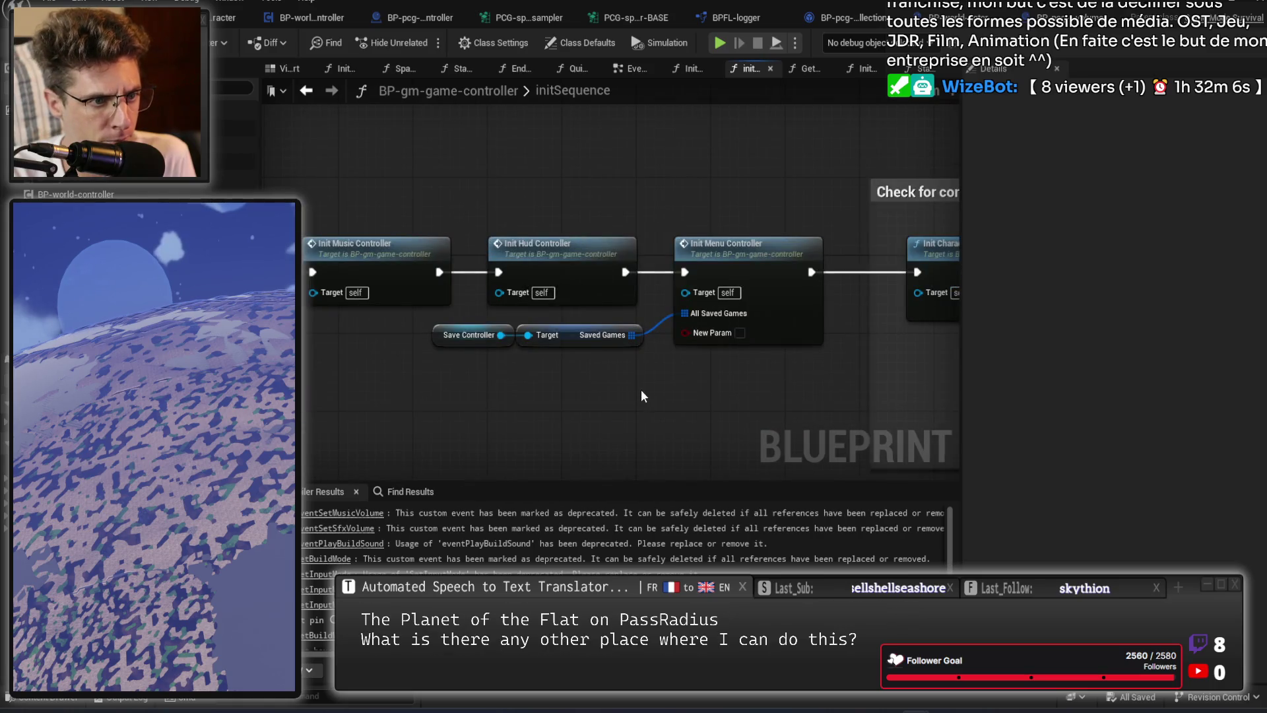
{"action": "mouse_move", "coordinate": [596, 376]}
{"action": "left_mouse_down"}
{"action": "mouse_move", "coordinate": [718, 351]}
{"action": "mouse_move", "coordinate": [546, 359]}
{"action": "mouse_move", "coordinate": [731, 362]}
{"action": "left_mouse_up"}
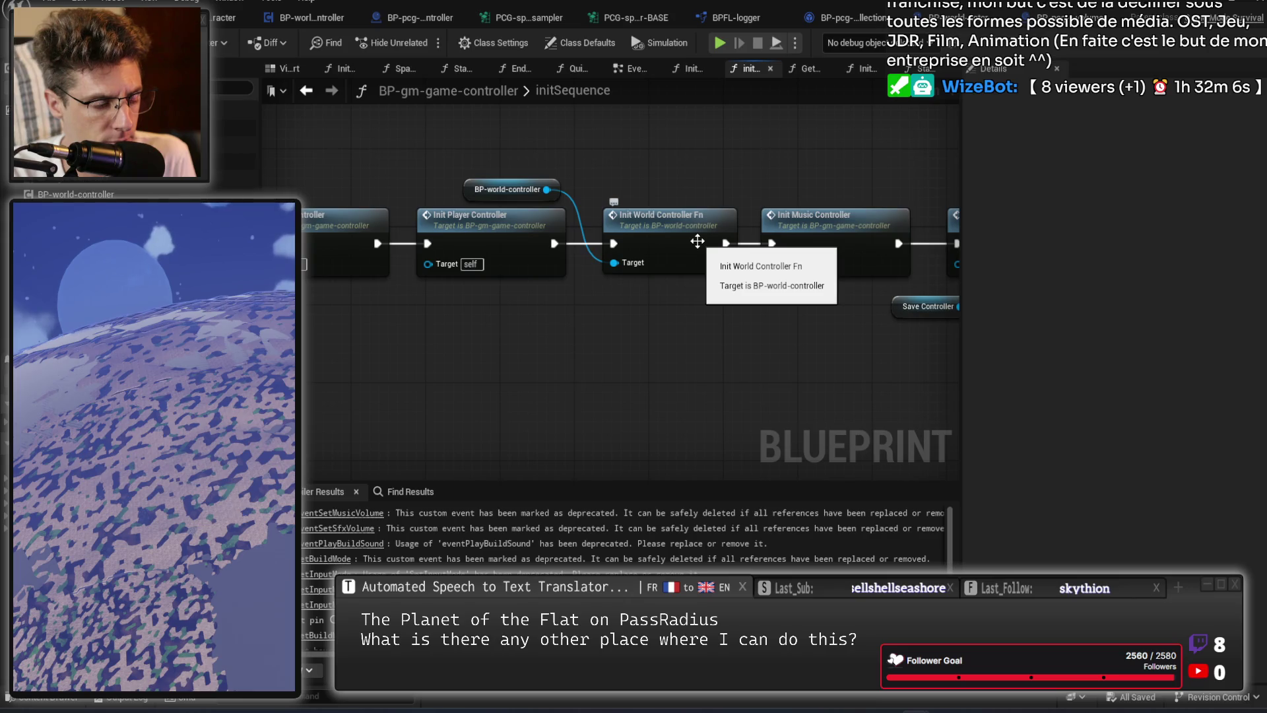
{"action": "left_click_drag", "start_coordinate": [478, 304], "coordinate": [693, 282]}
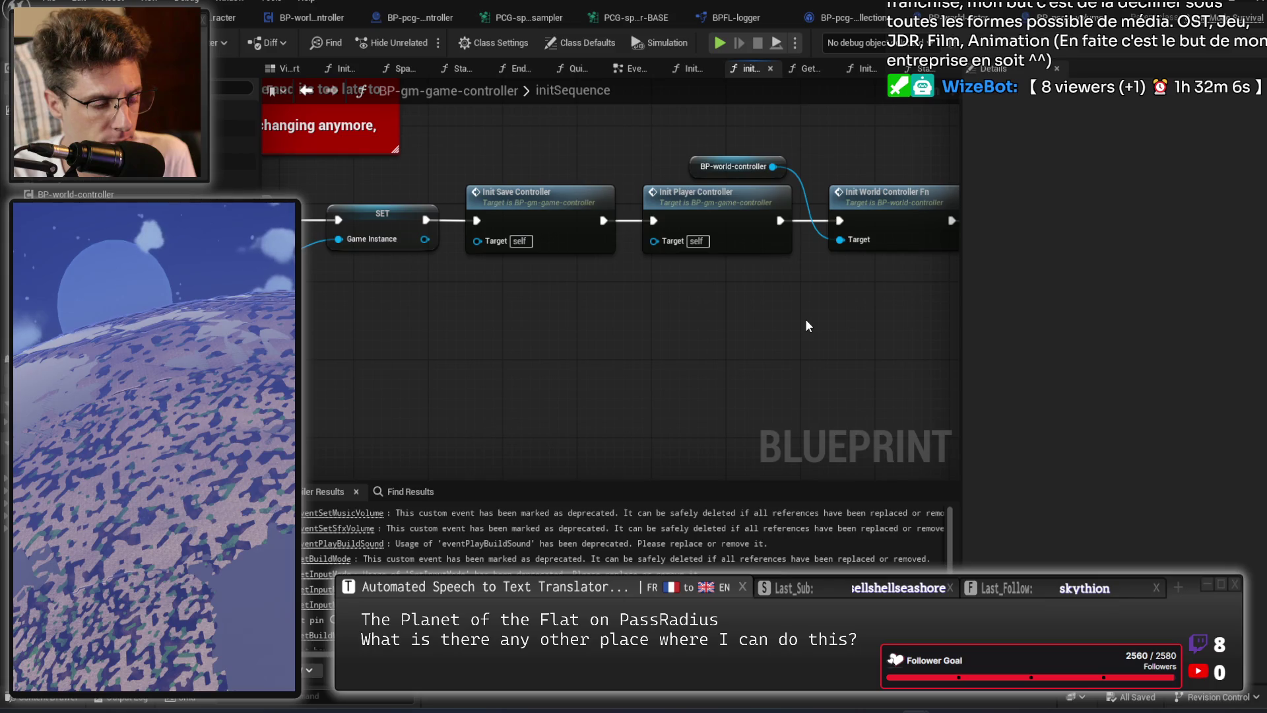
{"action": "left_click_drag", "start_coordinate": [807, 320], "coordinate": [413, 332]}
Open the Init World Controller Fn graph and nudge the OLD RADIUS comment box up.
{"action": "double_click", "coordinate": [532, 230]}
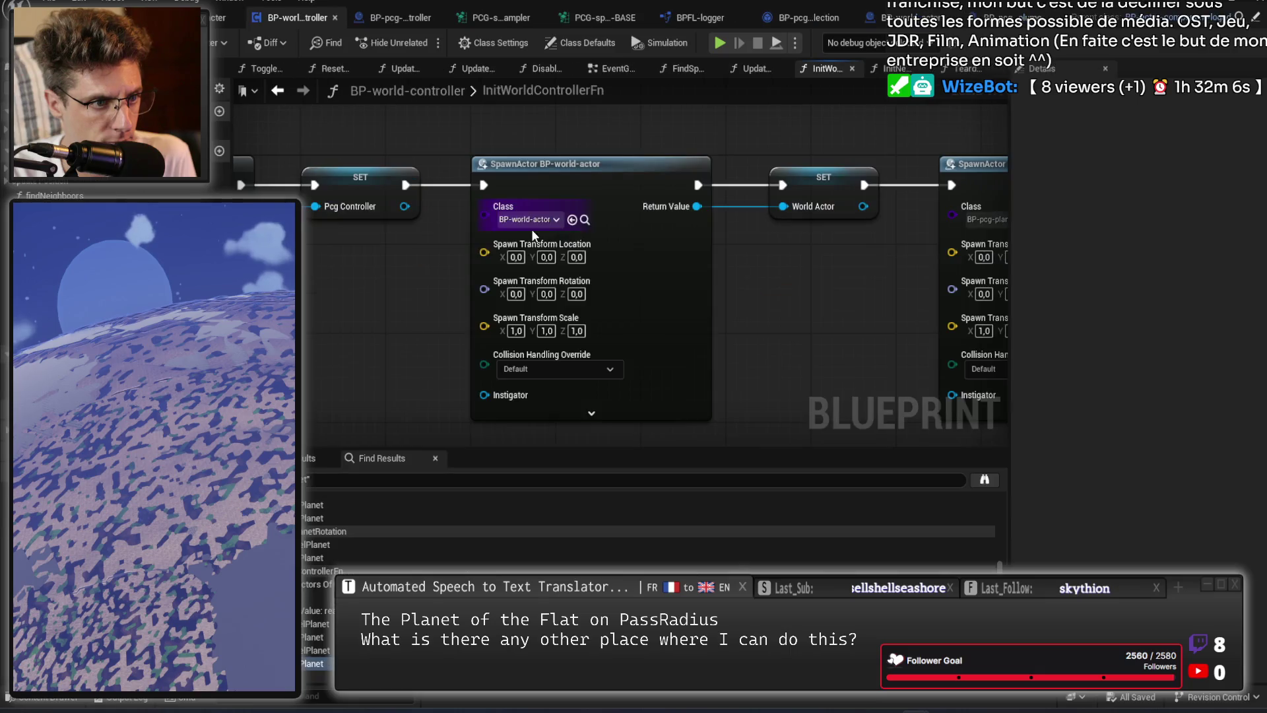
{"action": "scroll", "coordinate": [805, 317], "scroll_direction": "down", "scroll_amount": 5}
{"action": "scroll", "coordinate": [632, 309], "scroll_direction": "up", "scroll_amount": 6}
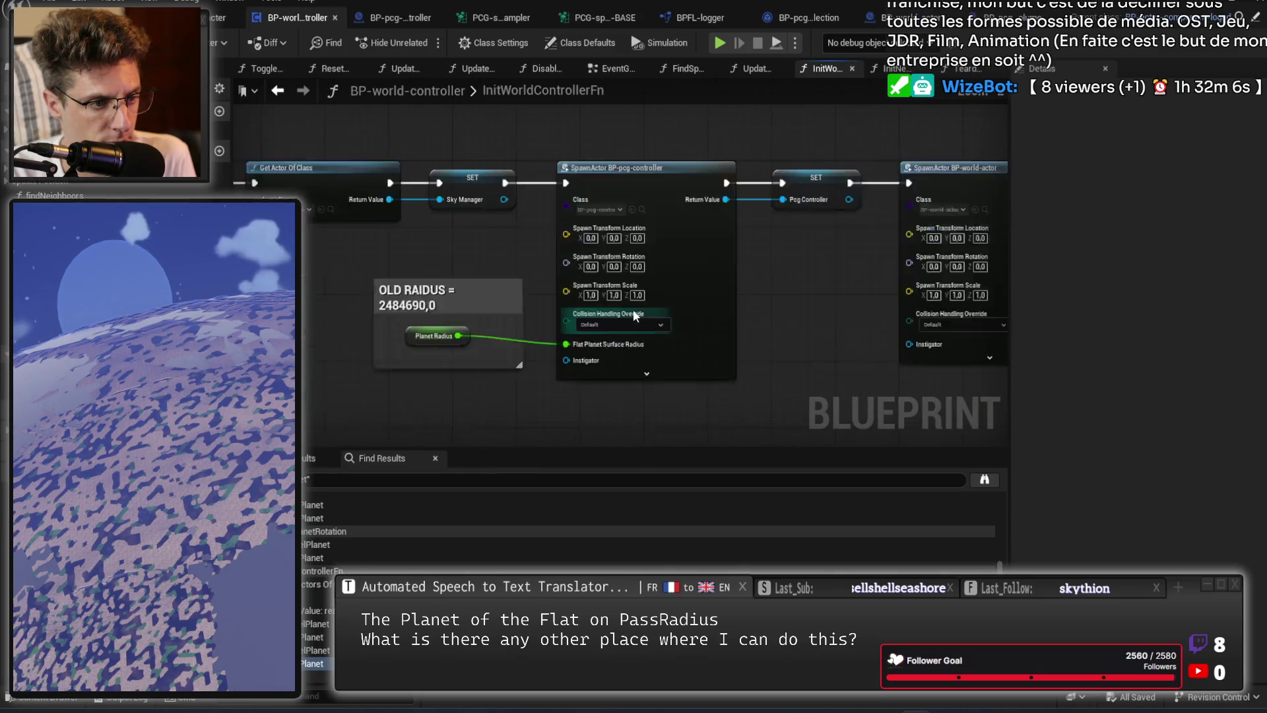
{"action": "left_click_drag", "start_coordinate": [457, 324], "coordinate": [458, 307]}
{"action": "left_click", "coordinate": [458, 401]}
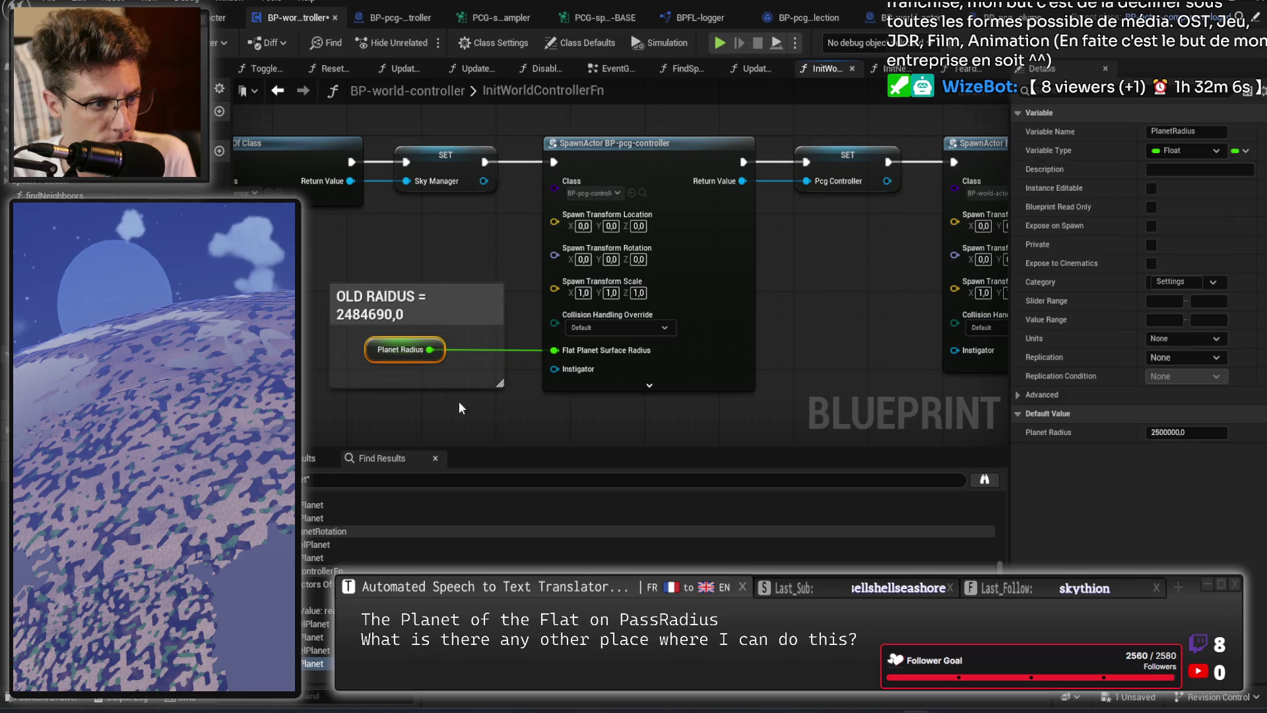
{"action": "scroll", "coordinate": [484, 282], "scroll_direction": "down", "scroll_amount": 2}
Trace Planet Radius through the world actor, planet volume and planet surface spawns, then switch to Rider.
{"action": "left_click_drag", "start_coordinate": [596, 283], "coordinate": [840, 342]}
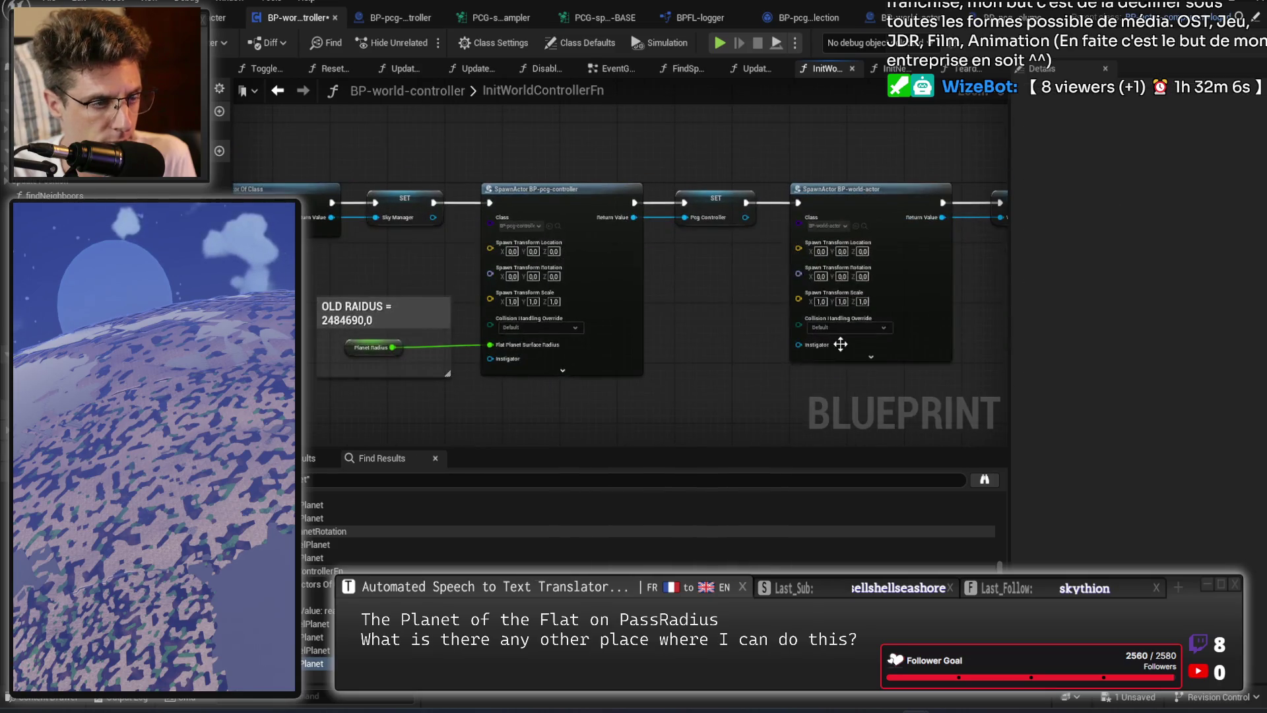
{"action": "left_click_drag", "start_coordinate": [727, 368], "coordinate": [699, 365]}
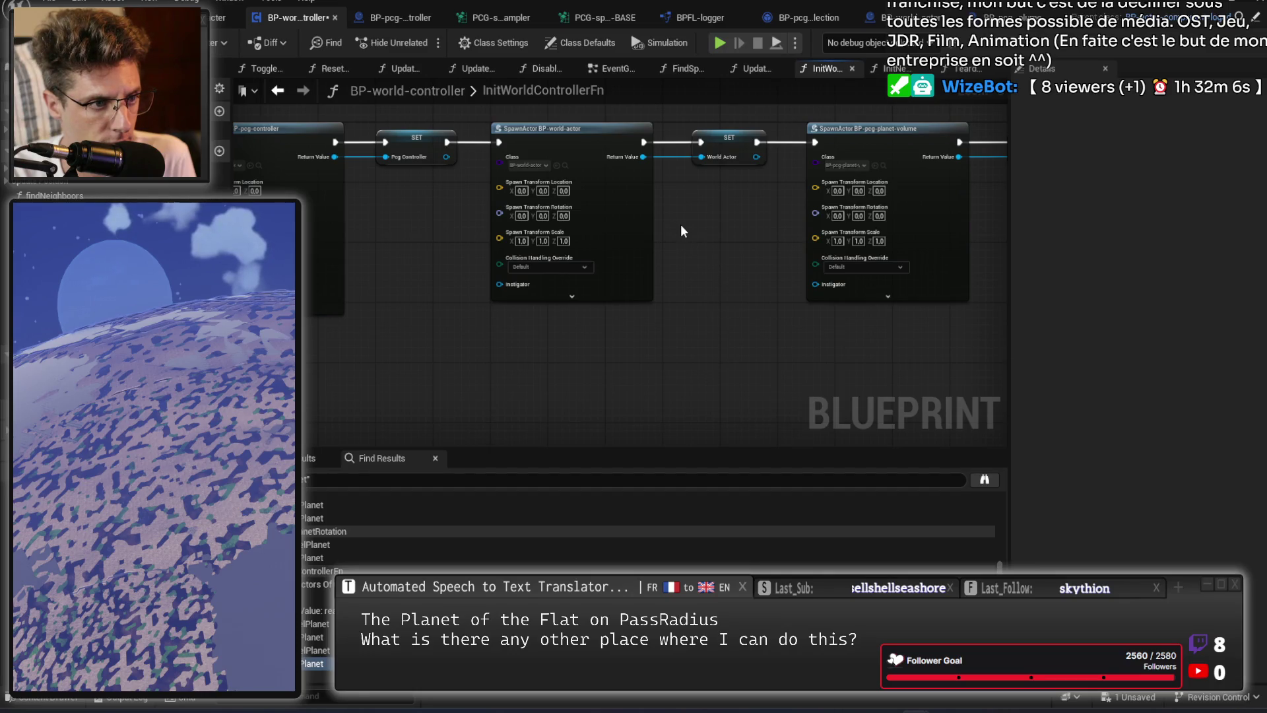
{"action": "left_click_drag", "start_coordinate": [679, 224], "coordinate": [380, 255]}
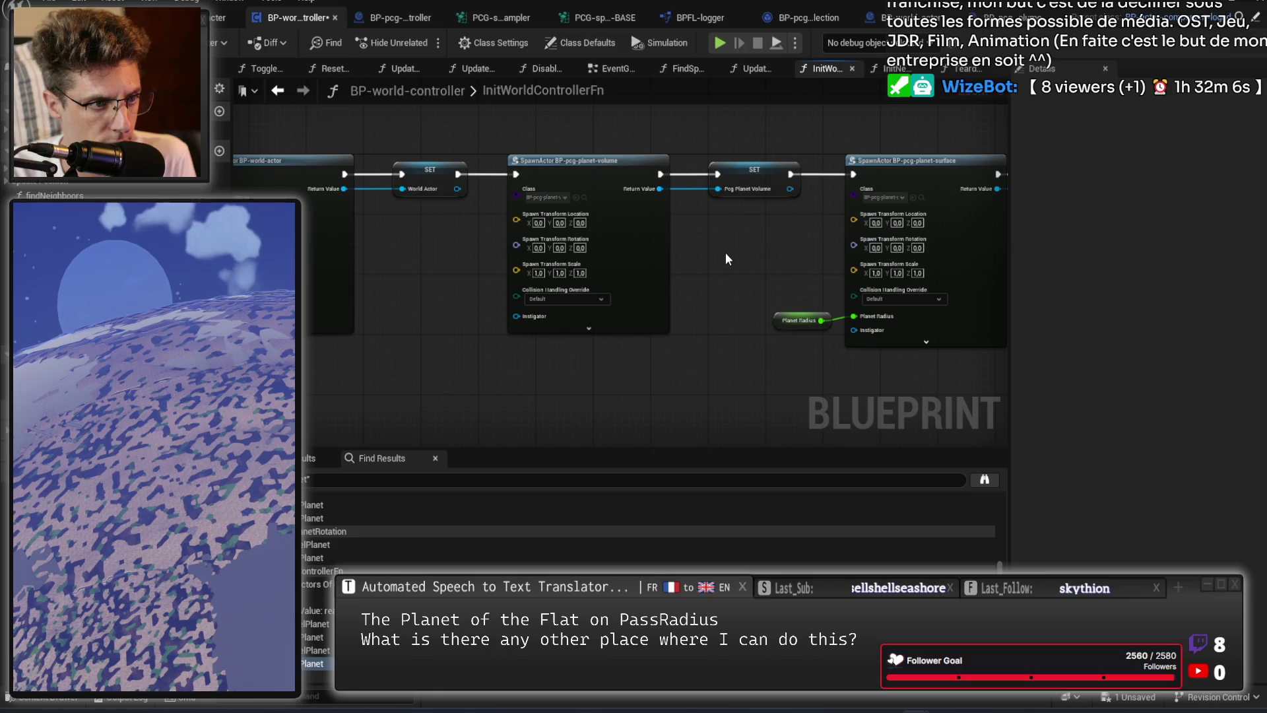
{"action": "left_click_drag", "start_coordinate": [722, 249], "coordinate": [573, 279]}
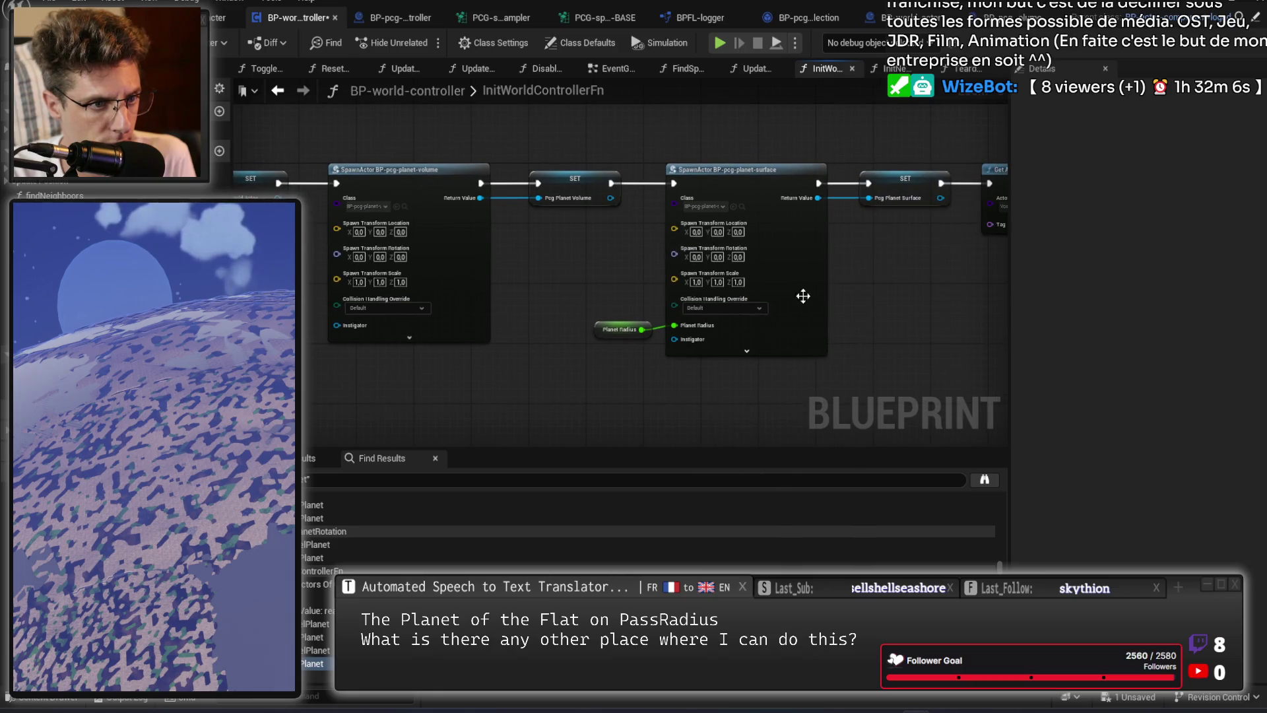
{"action": "left_click_drag", "start_coordinate": [803, 294], "coordinate": [448, 316]}
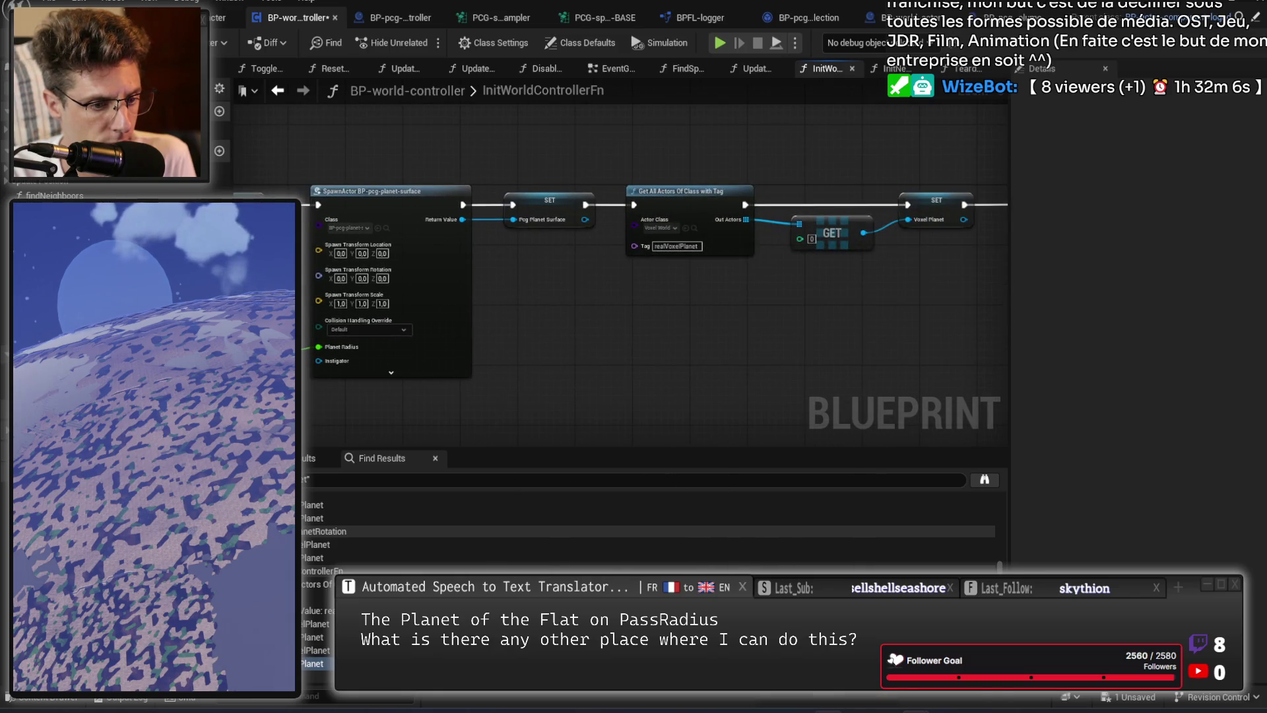
{"action": "key", "text": "alt+Tab"}
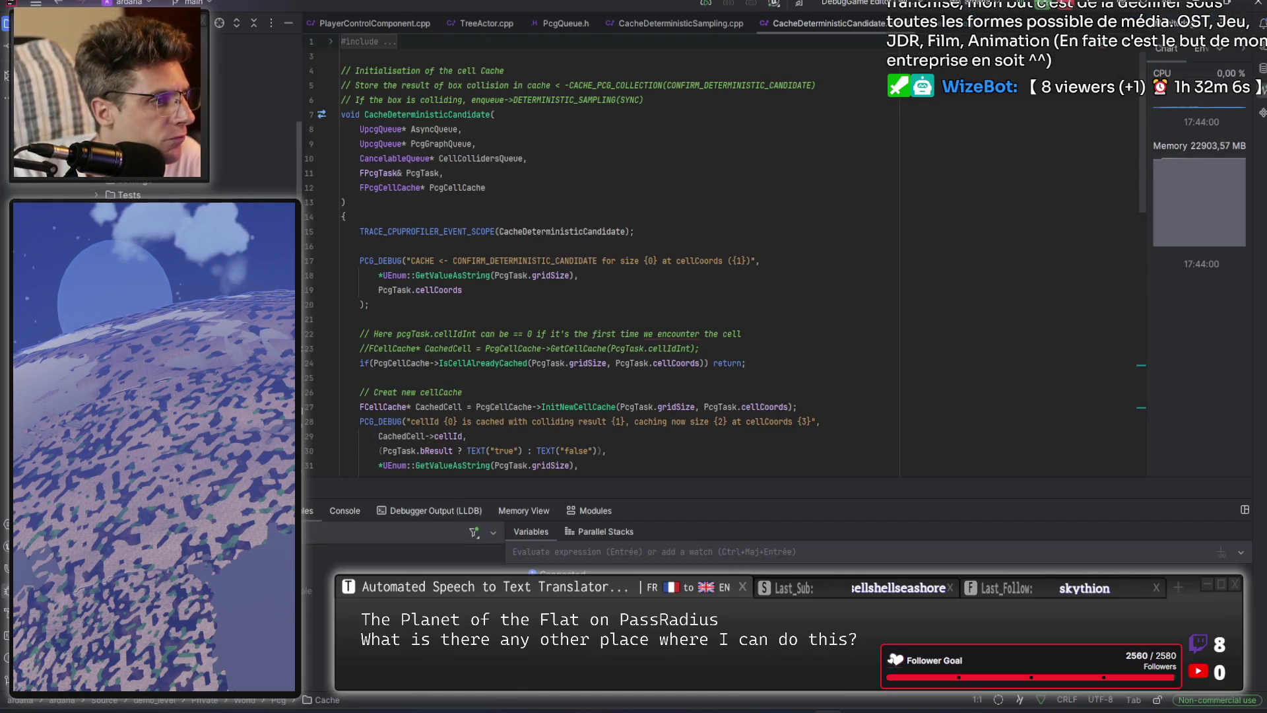
Inspect the PlanetRadius parameter in ConfirmDeterministicCandidate.cpp and its header declaration.
{"action": "left_click", "coordinate": [239, 133]}
{"action": "key", "text": "Return"}
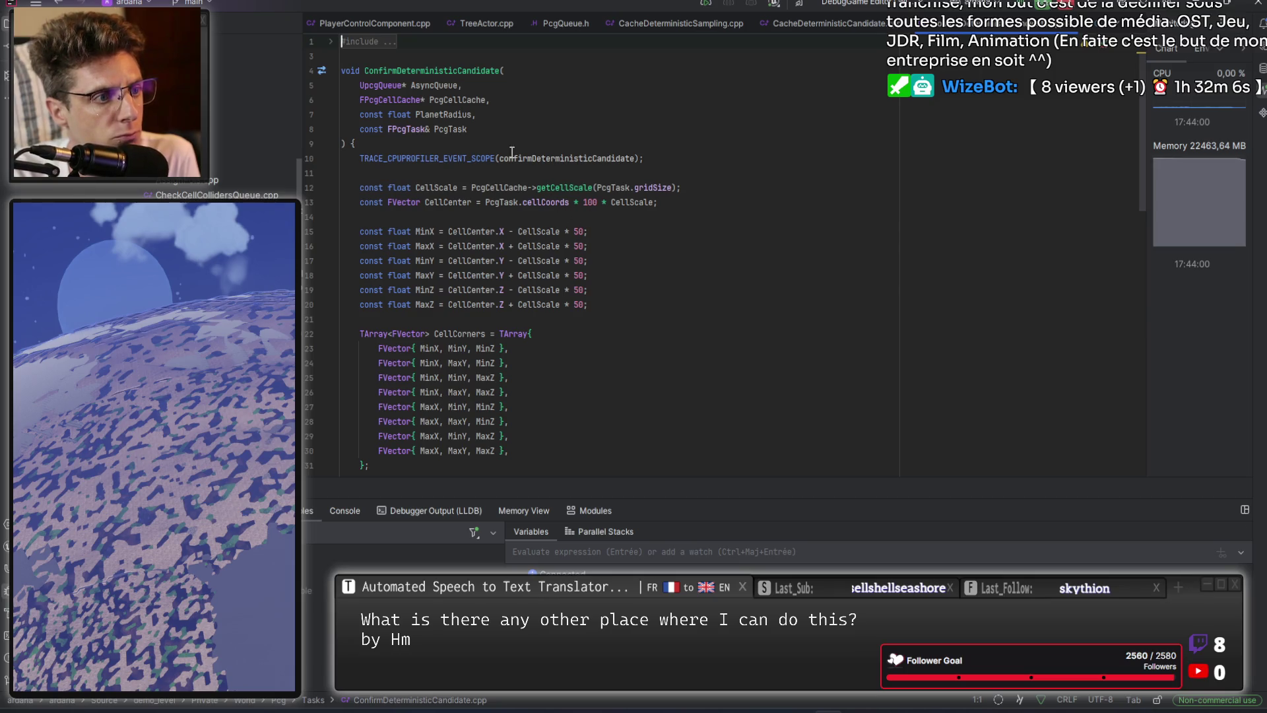
{"action": "double_click", "coordinate": [444, 115]}
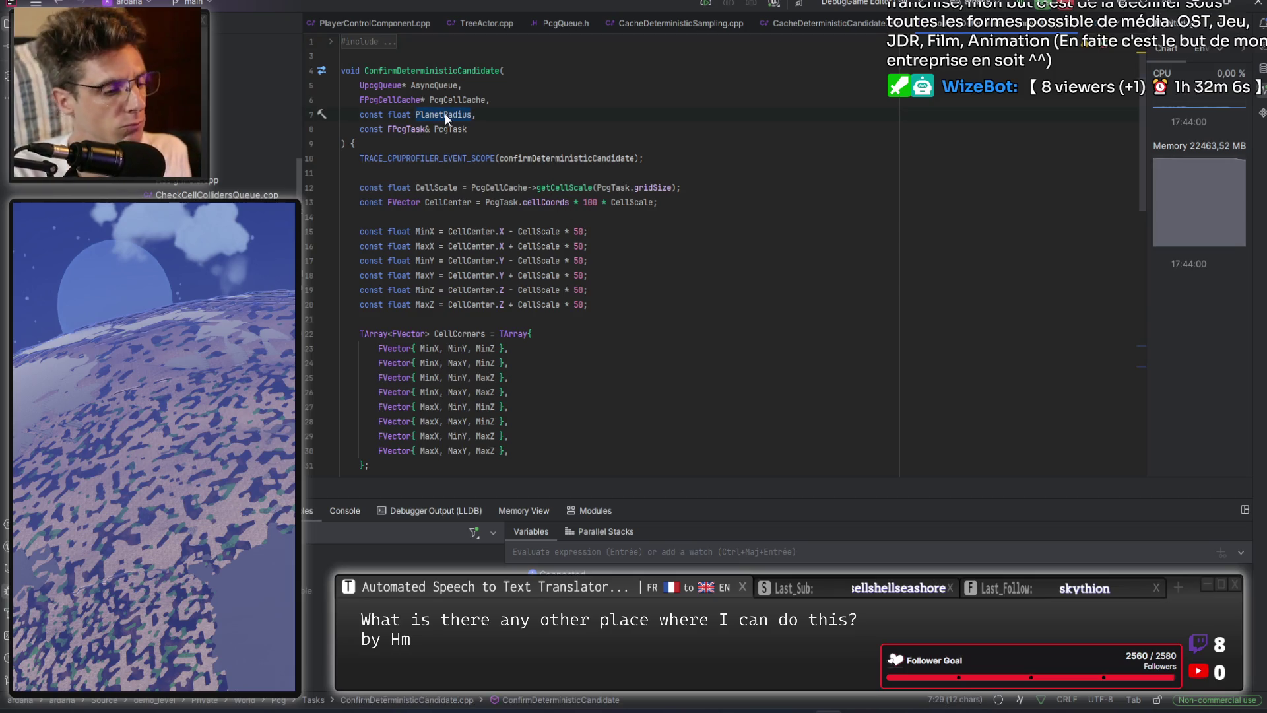
{"action": "mouse_move", "coordinate": [444, 113]}
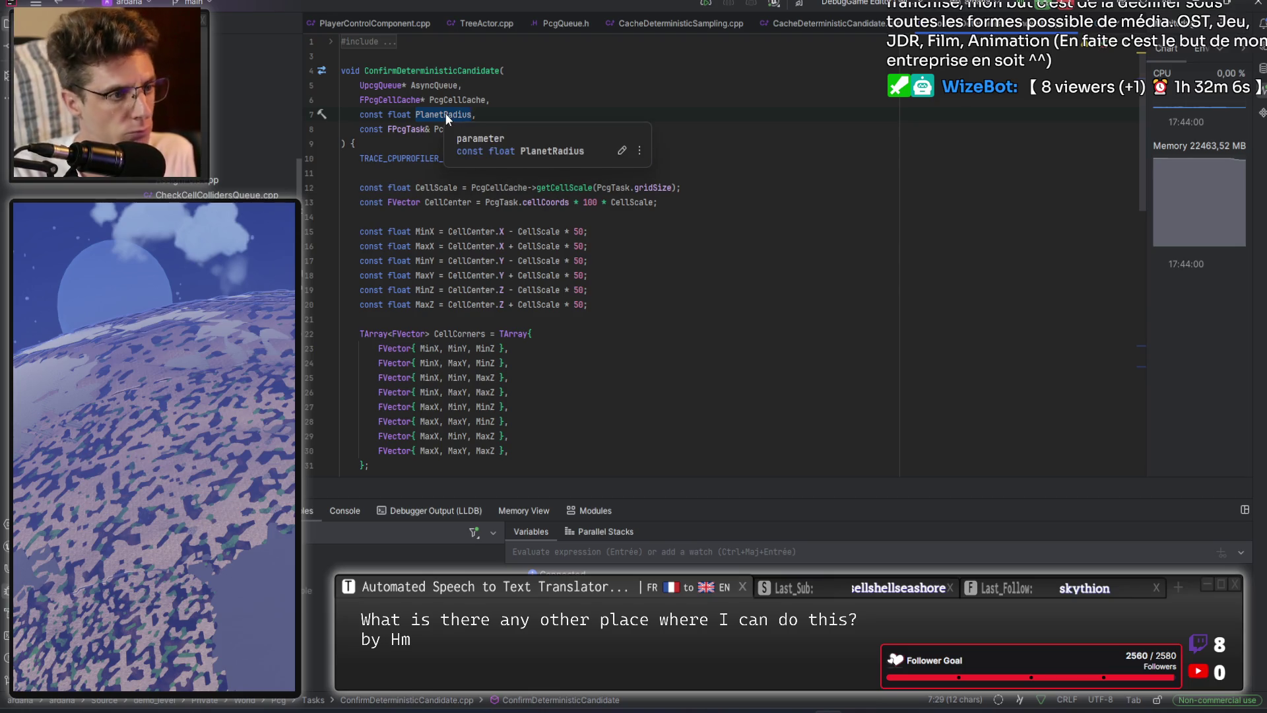
{"action": "key", "text": "ctrl+alt+Home"}
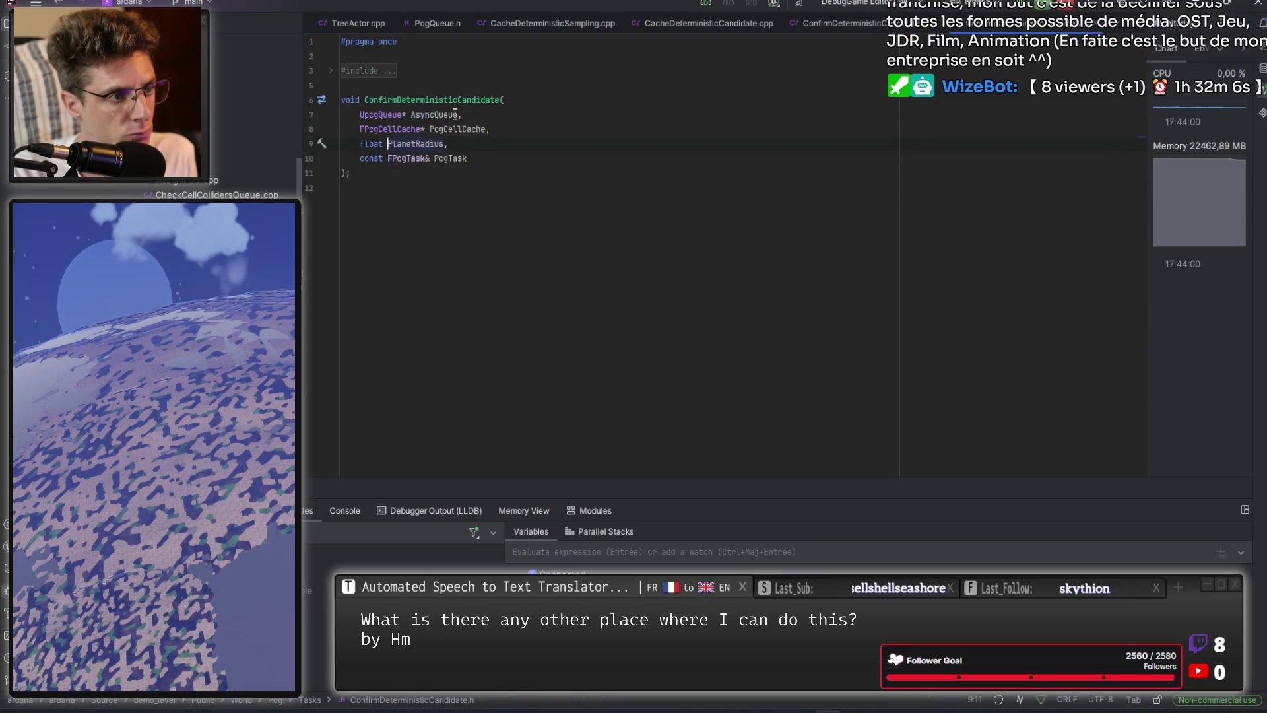
{"action": "key", "text": "ctrl+alt+Home"}
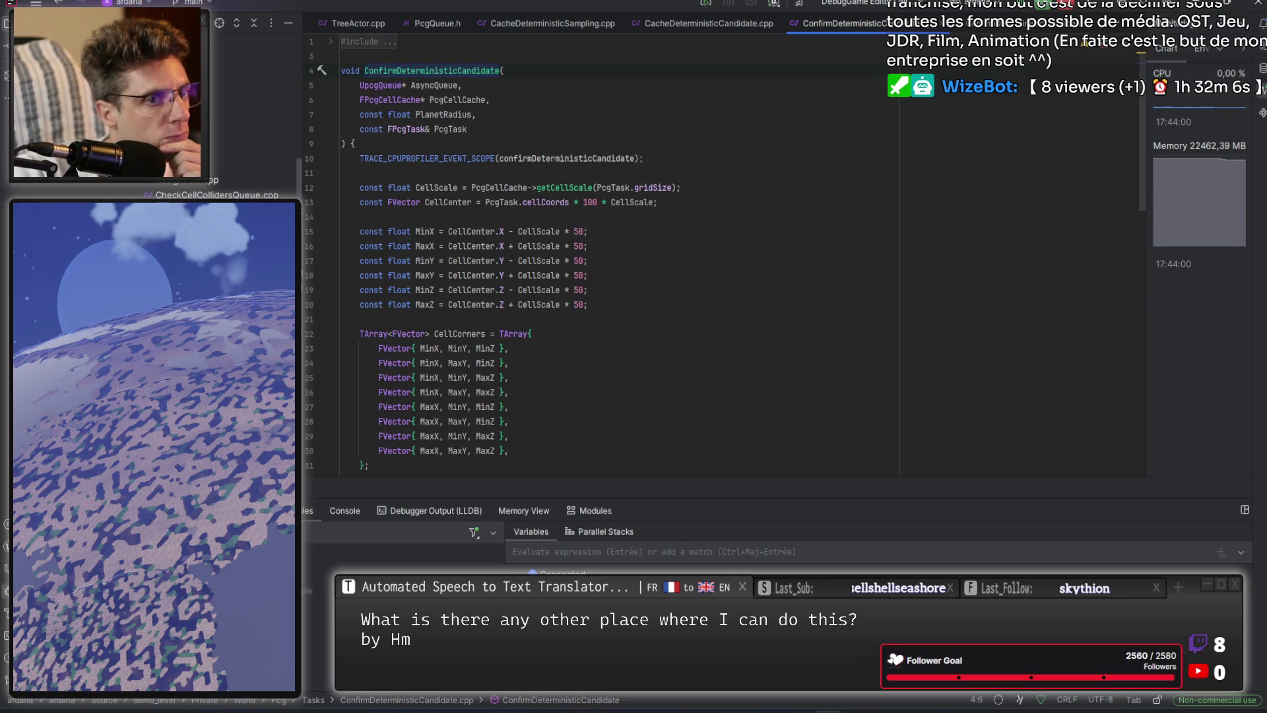
Open PcgController.cpp from the project tree.
{"action": "scroll", "coordinate": [152, 195], "scroll_direction": "up", "scroll_amount": 3}
{"action": "scroll", "coordinate": [151, 191], "scroll_direction": "down", "scroll_amount": 3}
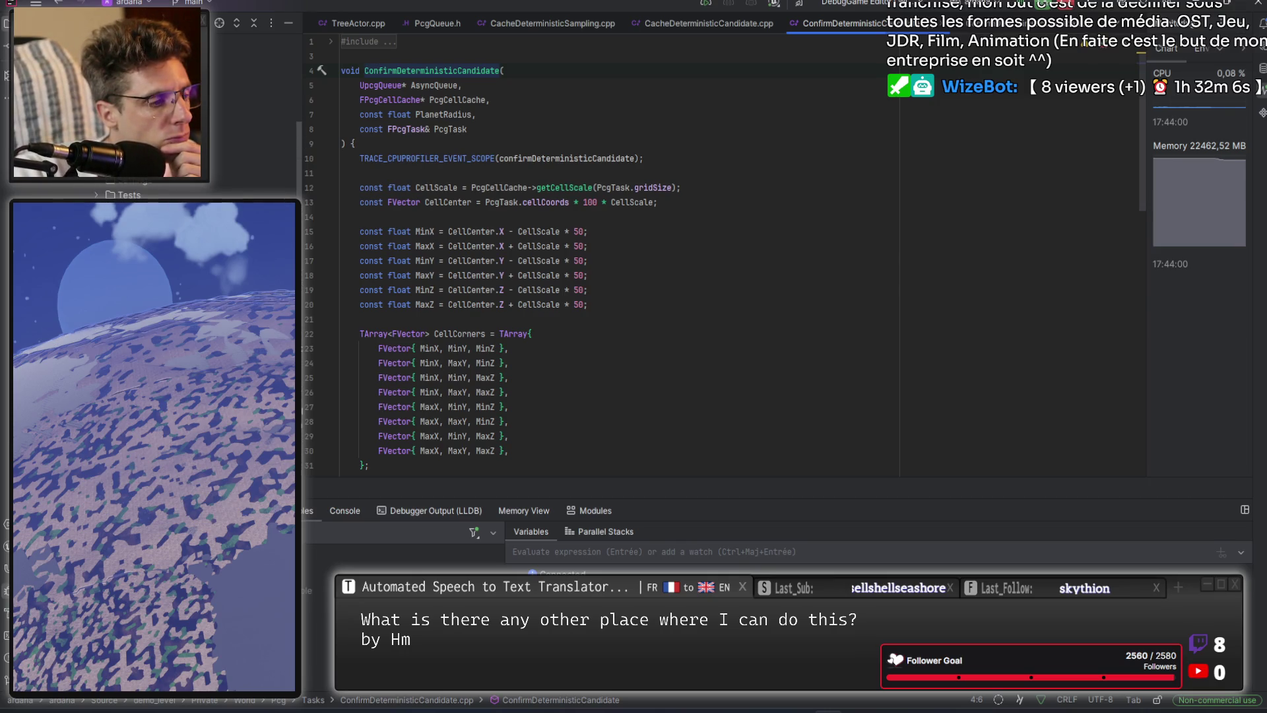
{"action": "scroll", "coordinate": [251, 132], "scroll_direction": "down", "scroll_amount": 3}
{"action": "double_click", "coordinate": [251, 99]}
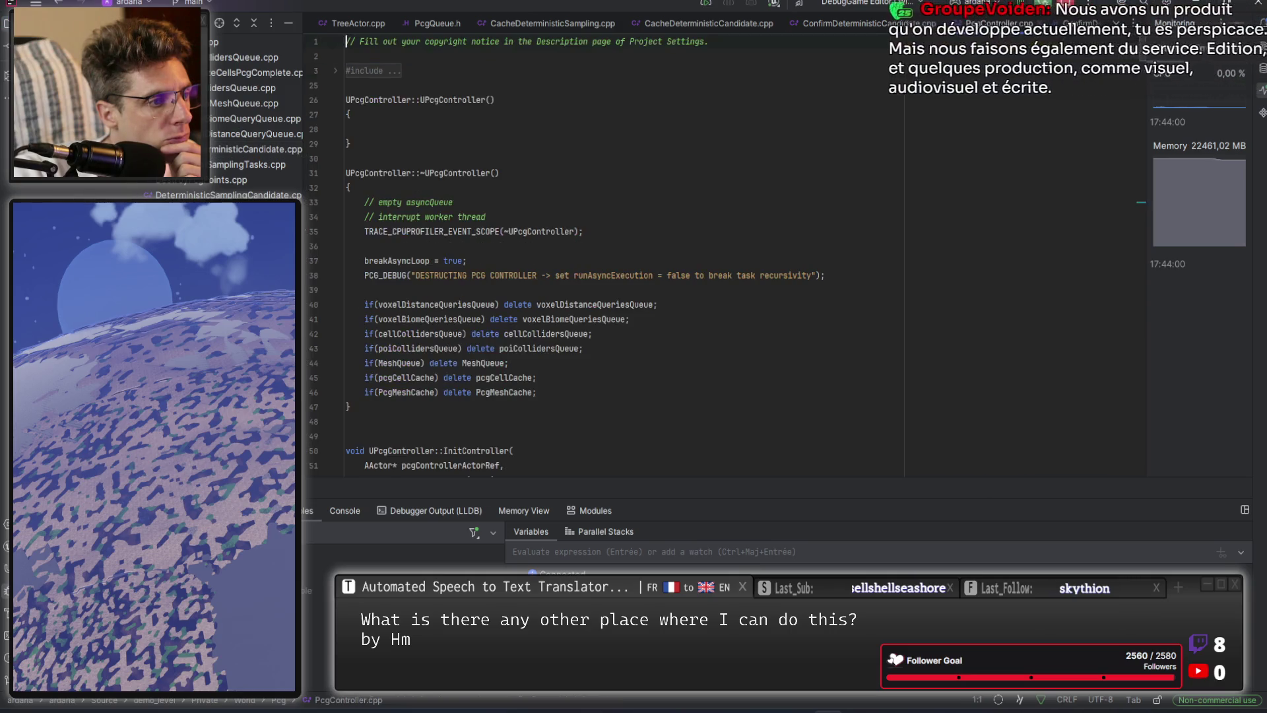